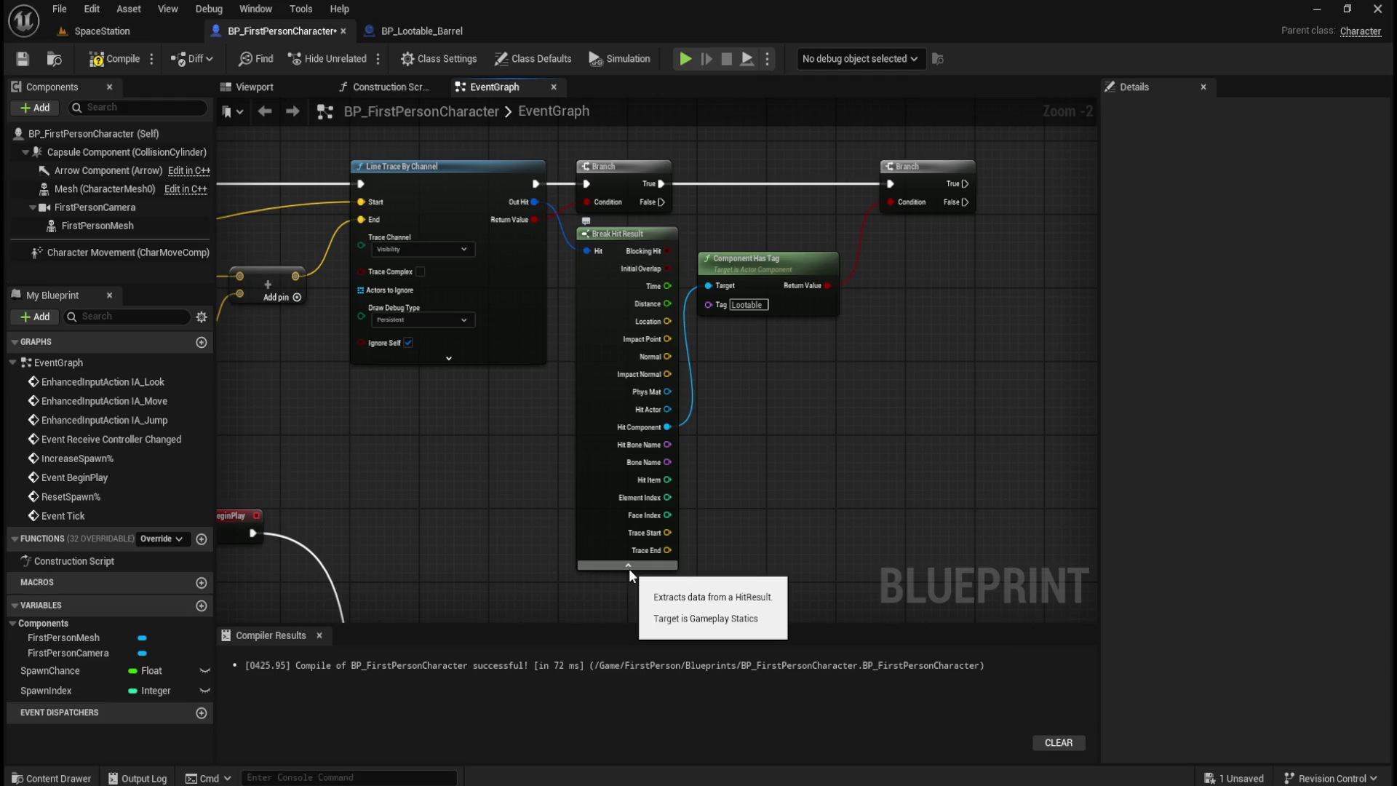
- Hide Break Hit Result's unconnected pins, compile and save BP_FirstPersonCharacter, then open BP_Lootable_Barrel
{"action": "left_click", "coordinate": [628, 565]}
{"action": "left_click_drag", "start_coordinate": [697, 522], "coordinate": [534, 621]}
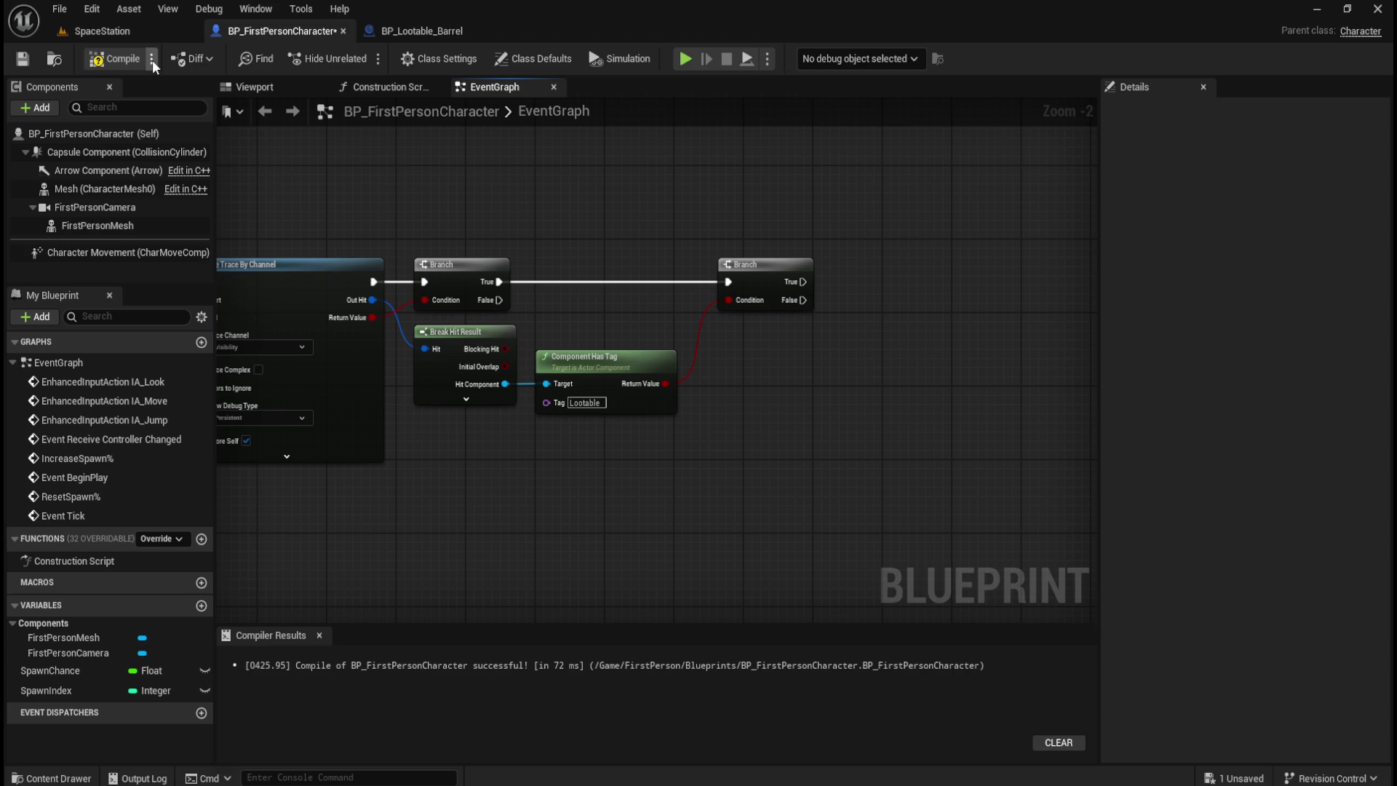
{"action": "left_click", "coordinate": [118, 66]}
{"action": "left_click", "coordinate": [22, 60]}
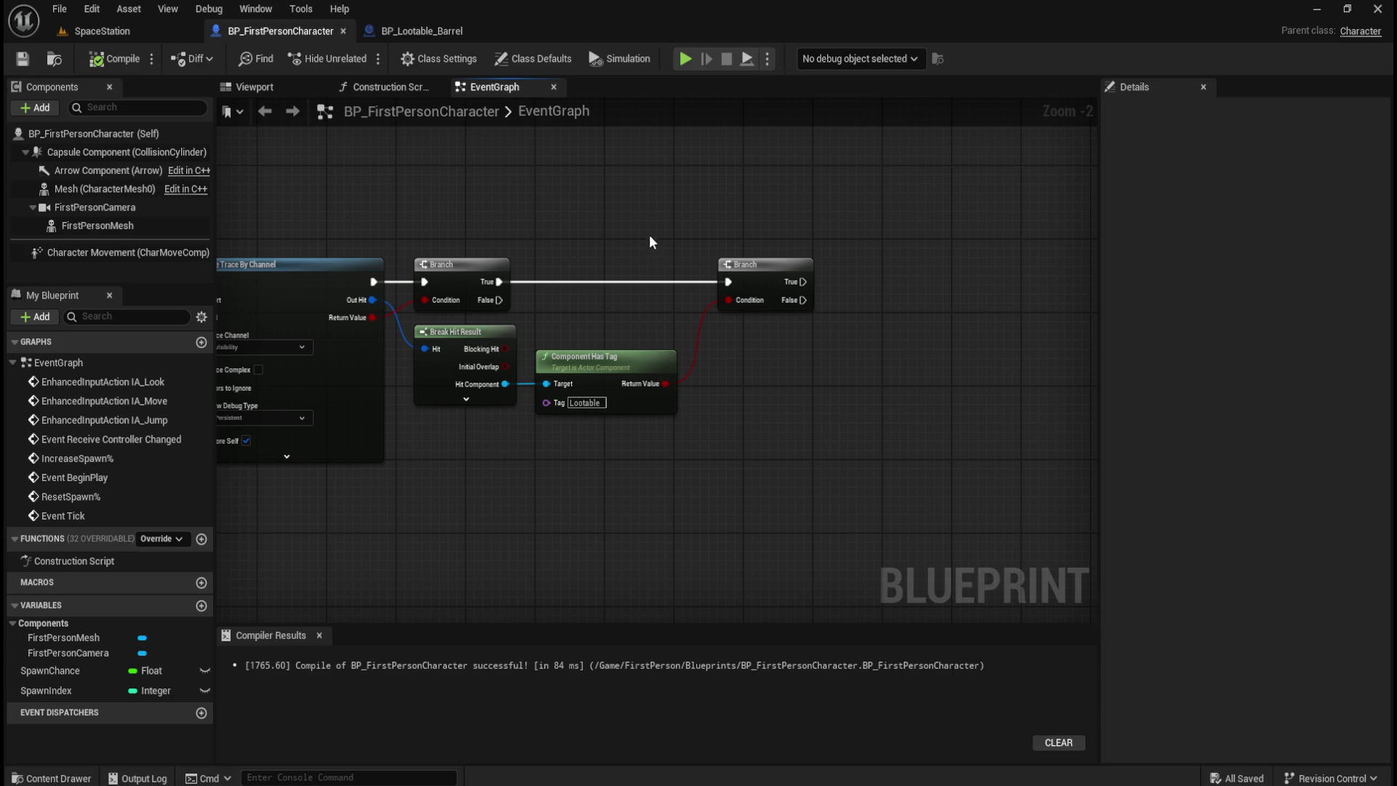
{"action": "left_click", "coordinate": [412, 33]}
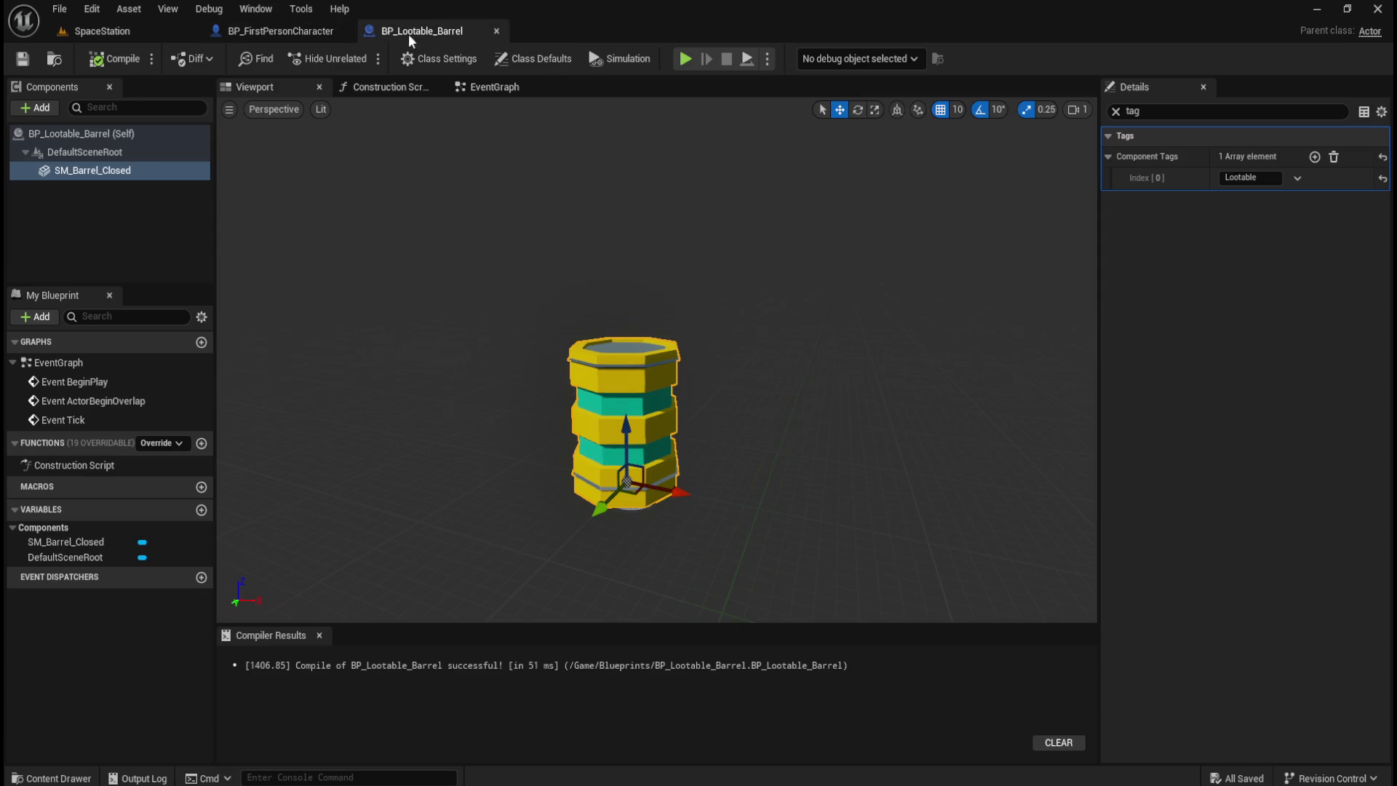
- Create a new folder named Material in the Content folder
{"action": "key", "text": "ctrl+space"}
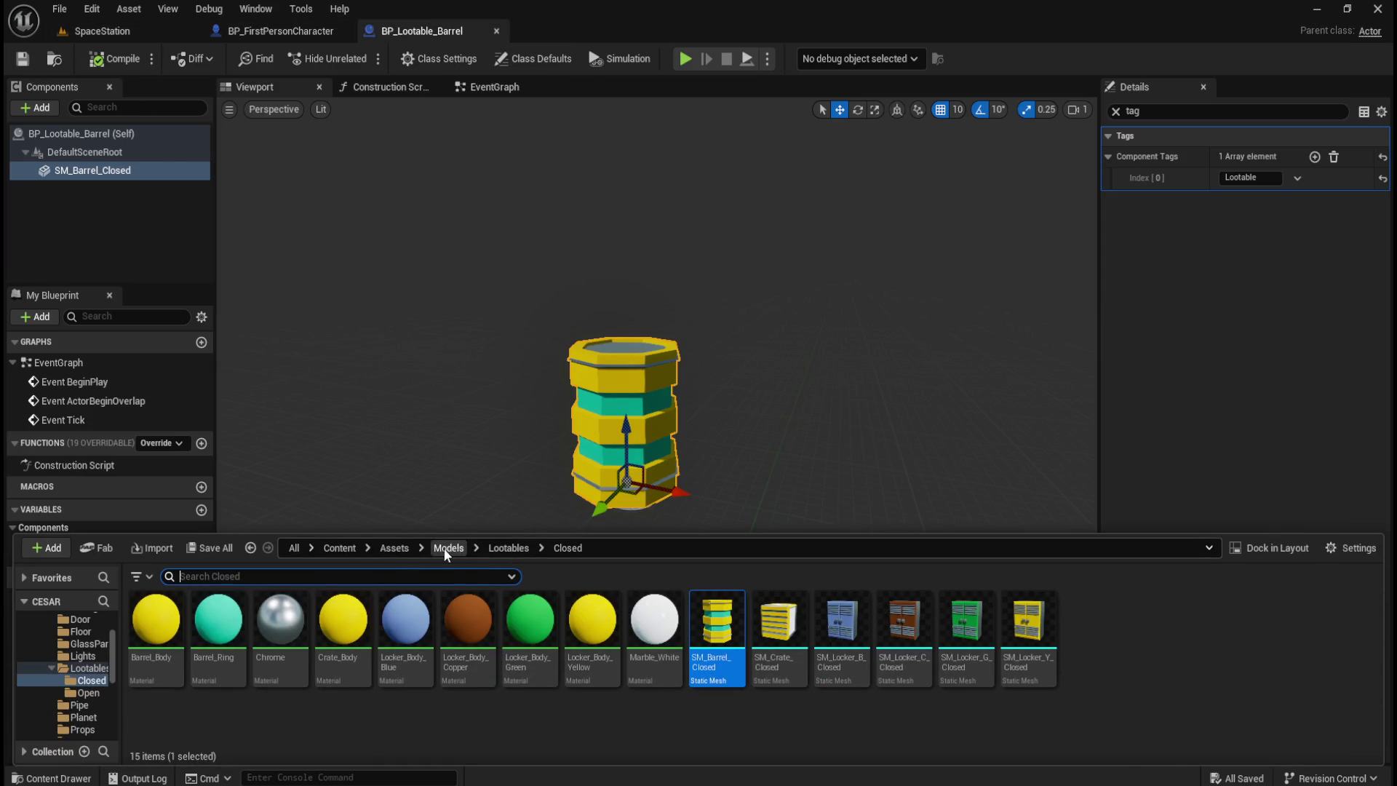
{"action": "left_click", "coordinate": [403, 547]}
{"action": "left_click", "coordinate": [344, 548]}
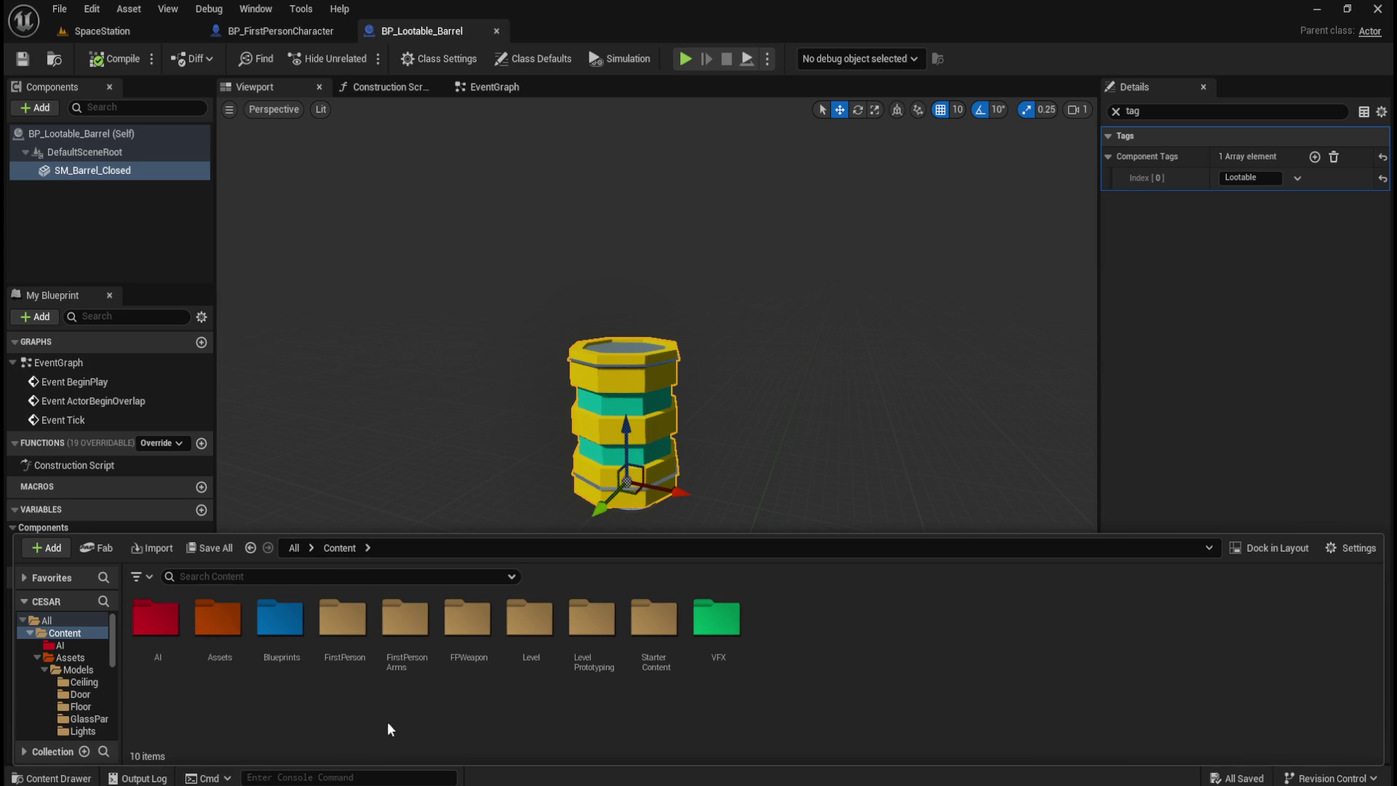
{"action": "right_click", "coordinate": [826, 705]}
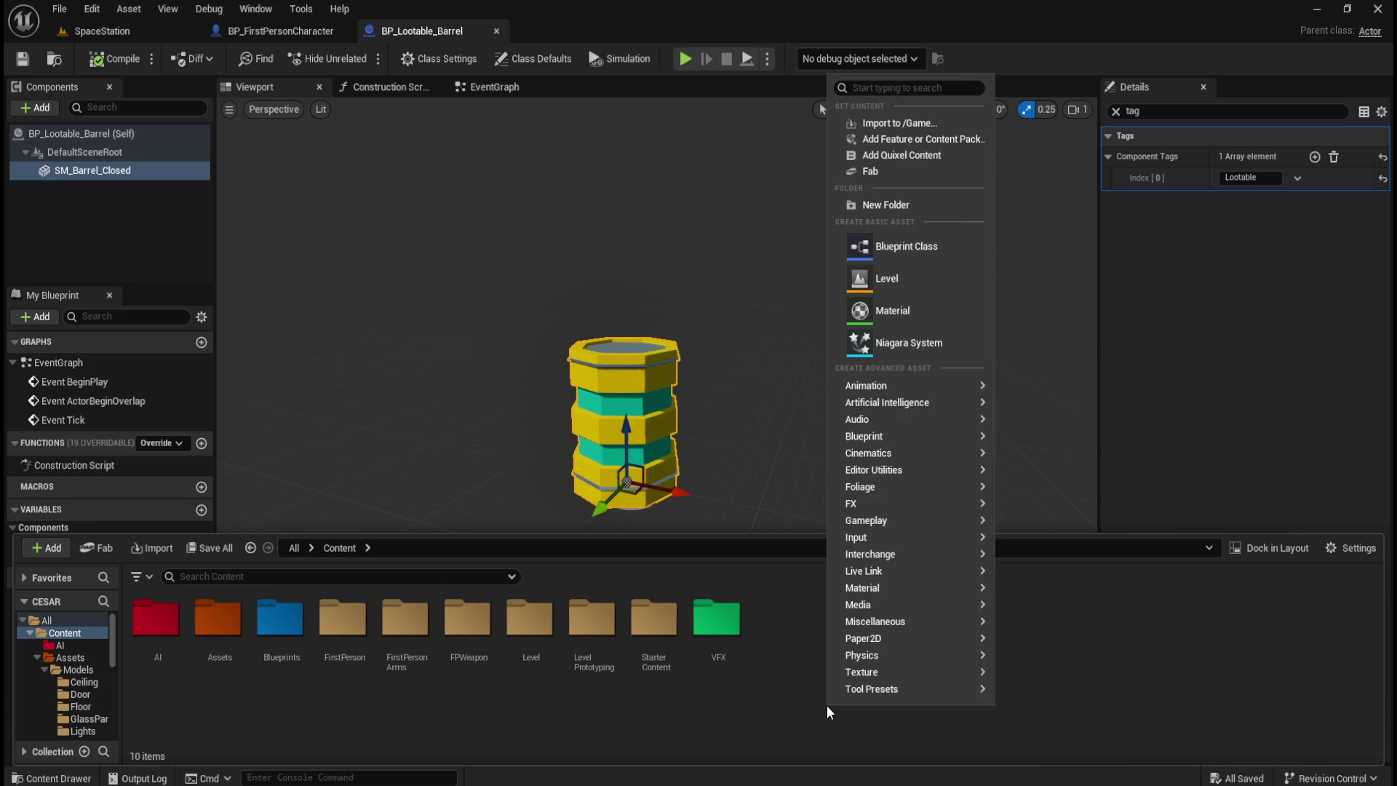
{"action": "left_click", "coordinate": [916, 206]}
{"action": "type", "text": "Material"}
{"action": "key", "text": "Return"}
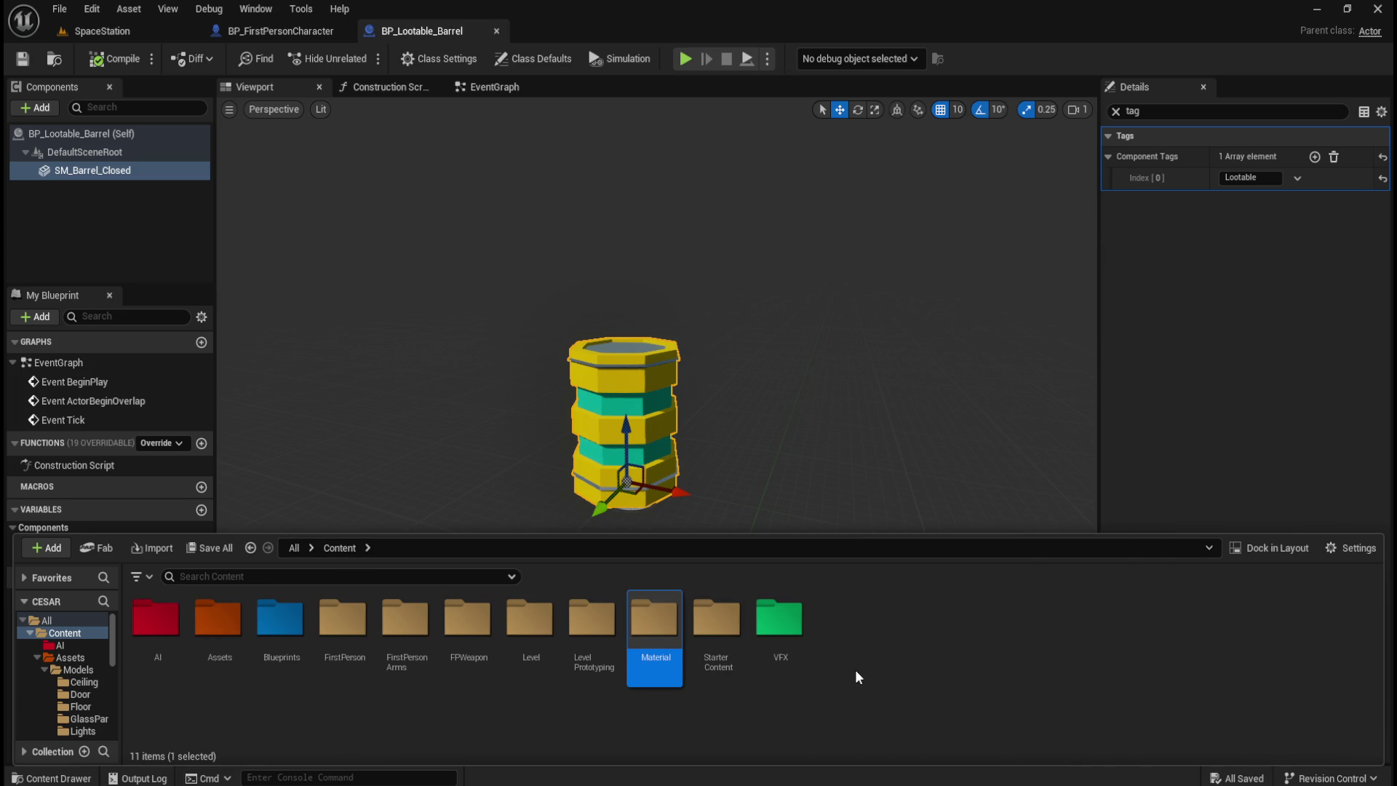
- Give the Material folder a custom pink colour and open it
{"action": "right_click", "coordinate": [664, 639]}
{"action": "mouse_move", "coordinate": [796, 433]}
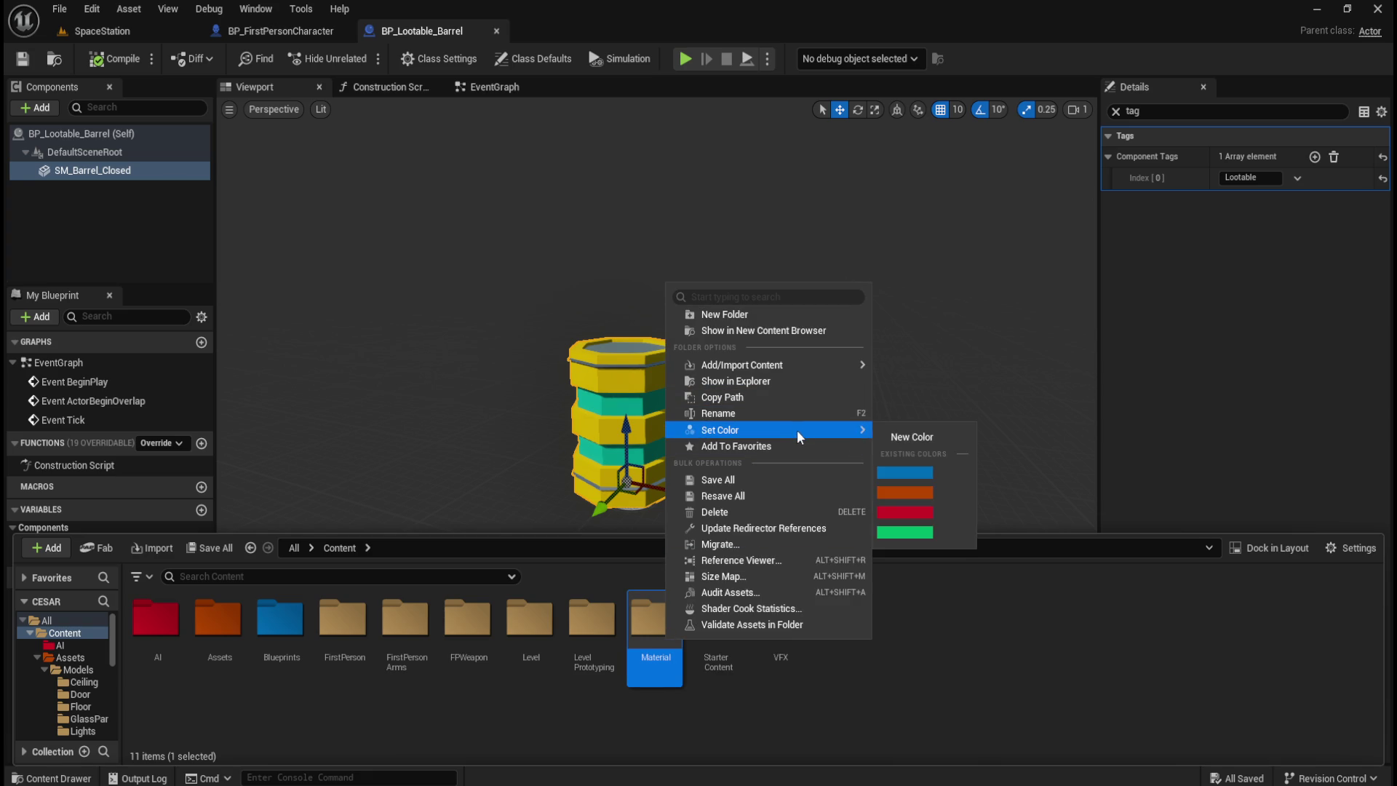
{"action": "left_click", "coordinate": [933, 444]}
{"action": "left_click", "coordinate": [1071, 497]}
{"action": "left_click_drag", "start_coordinate": [1071, 498], "coordinate": [1084, 482]}
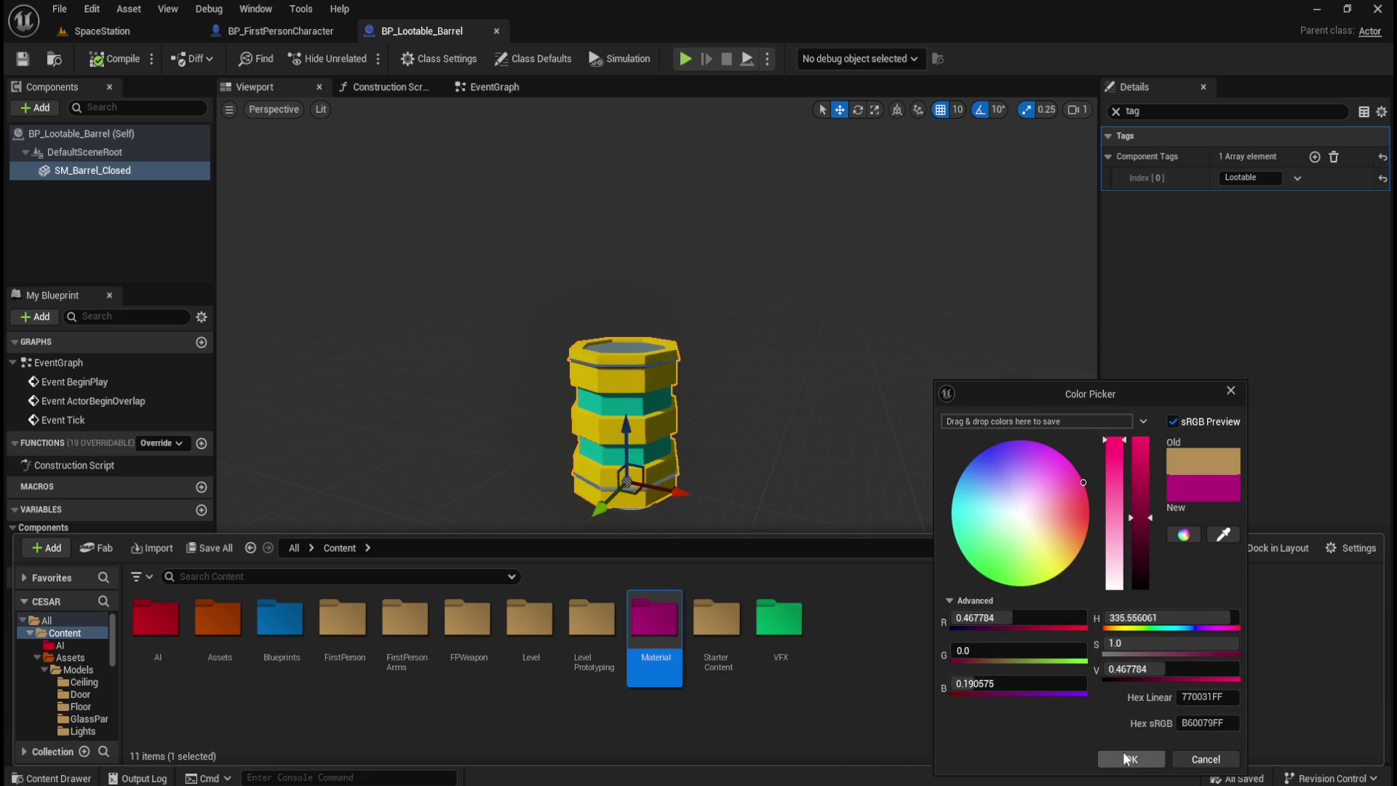
{"action": "left_click", "coordinate": [1132, 759]}
{"action": "key", "text": "ctrl+space"}
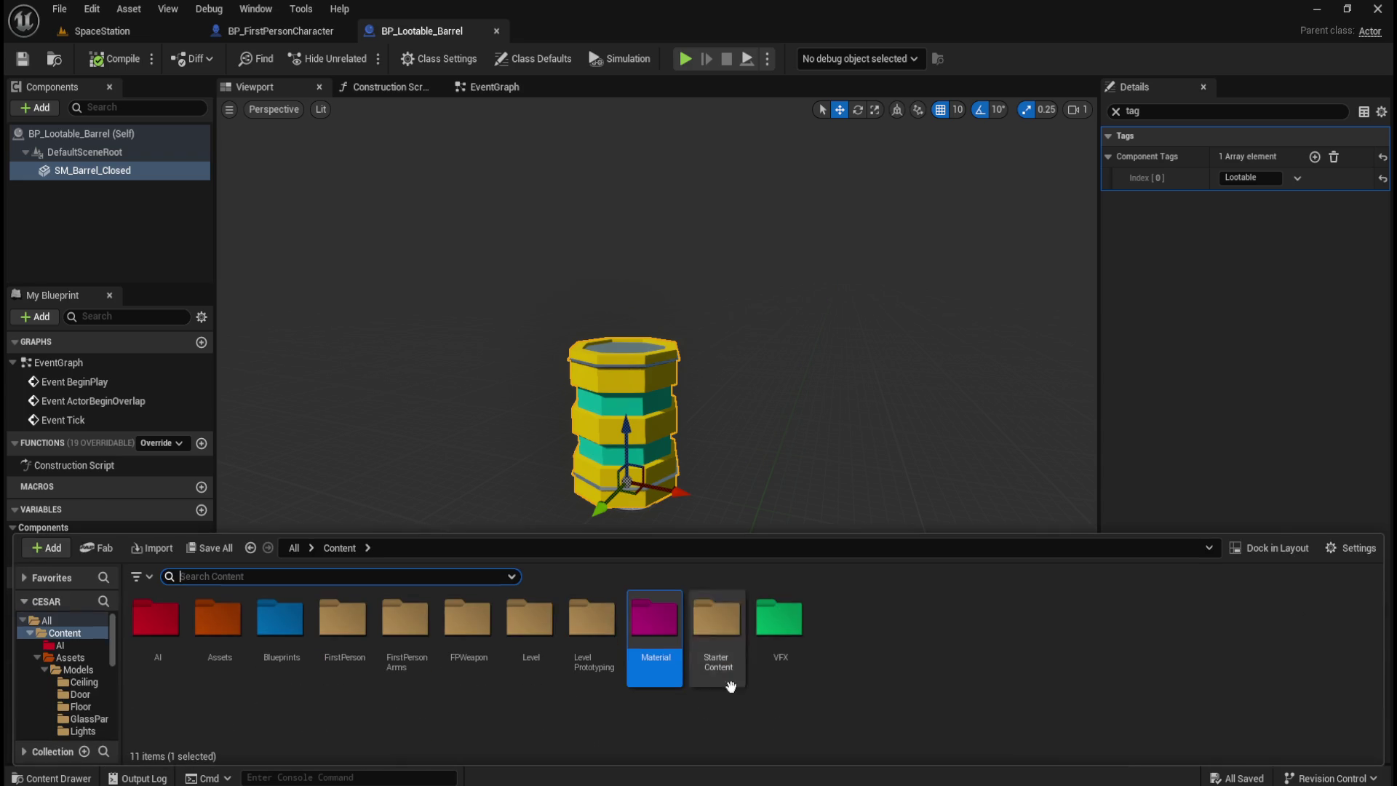
{"action": "double_click", "coordinate": [668, 631]}
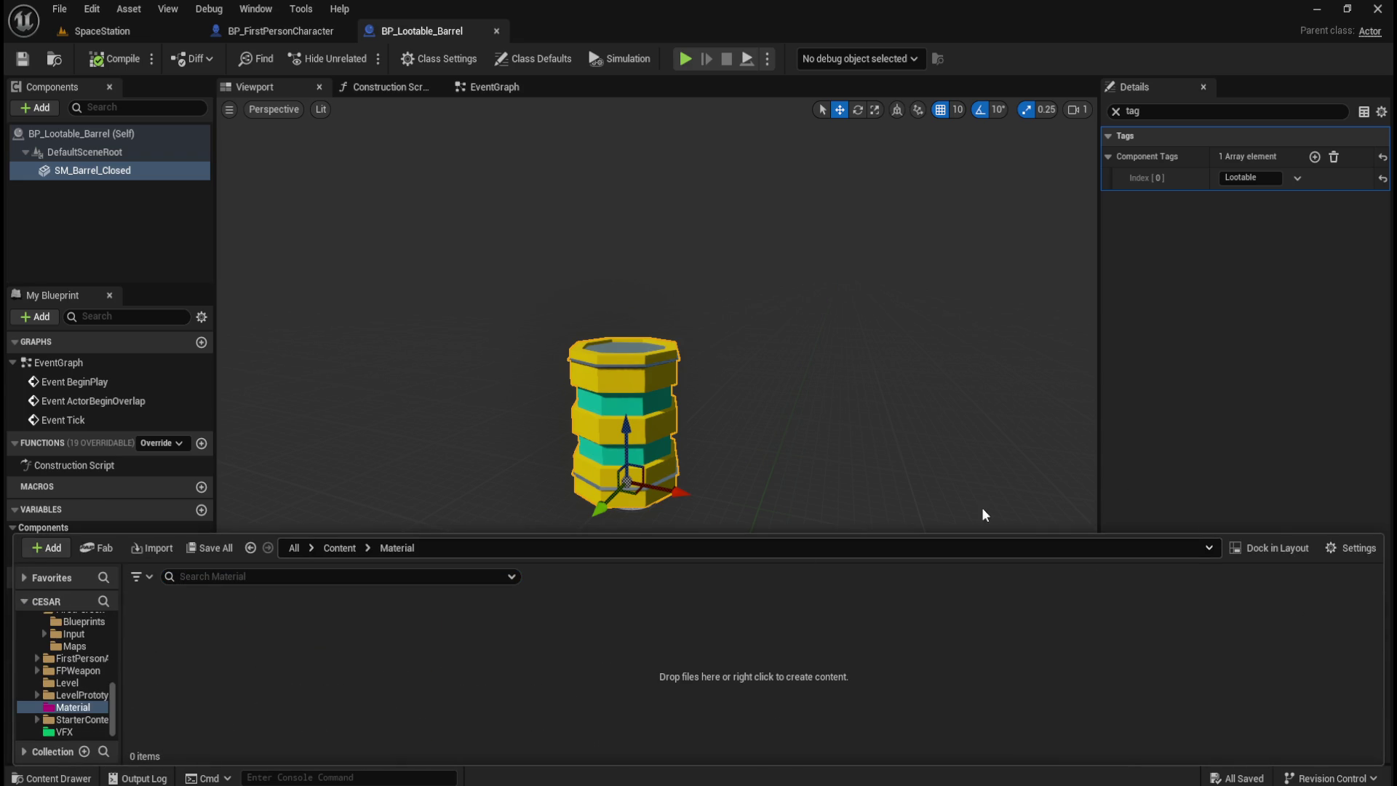
- Add a material asset named M_Outline in the Material folder and open it in the Material Editor
{"action": "right_click", "coordinate": [461, 695]}
{"action": "mouse_move", "coordinate": [568, 655]}
{"action": "mouse_move", "coordinate": [553, 580]}
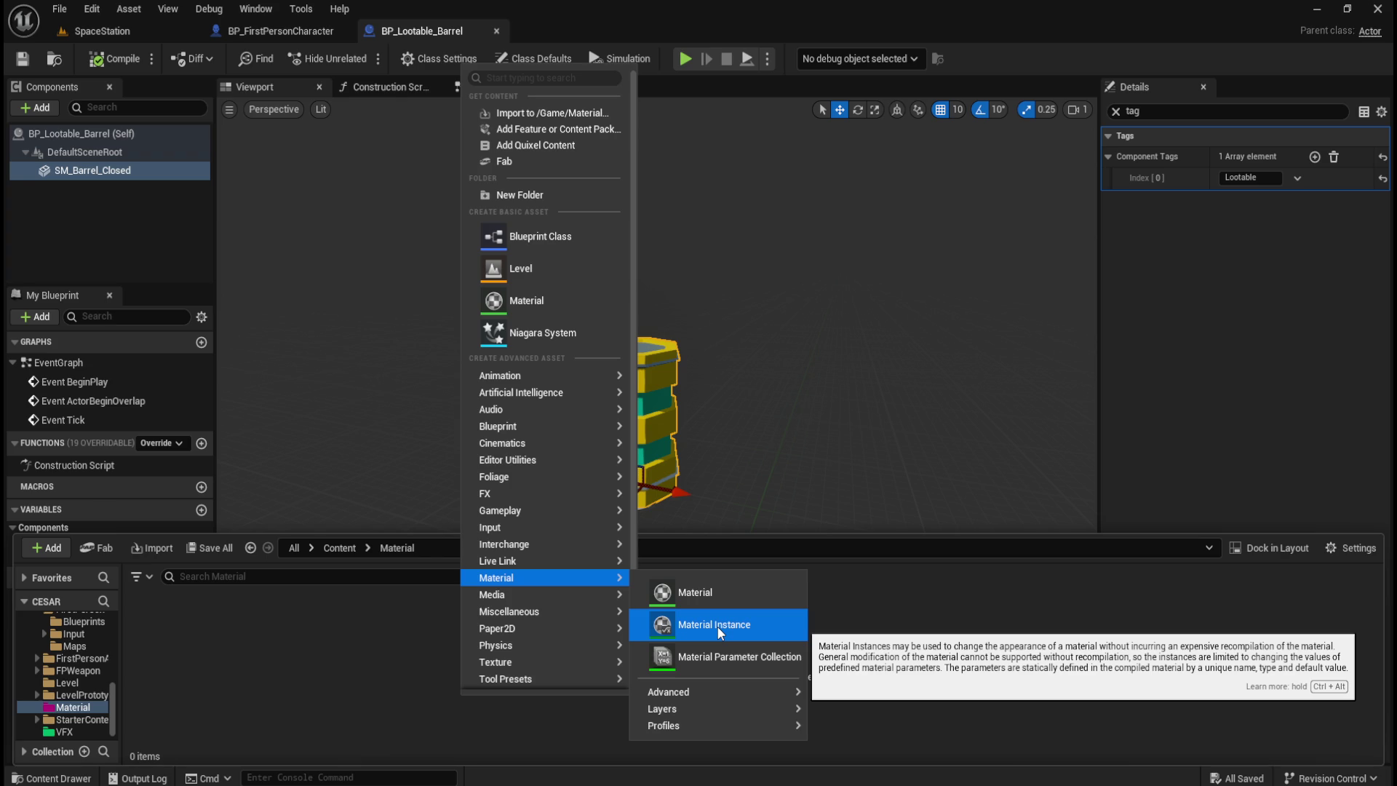
{"action": "left_click", "coordinate": [712, 596]}
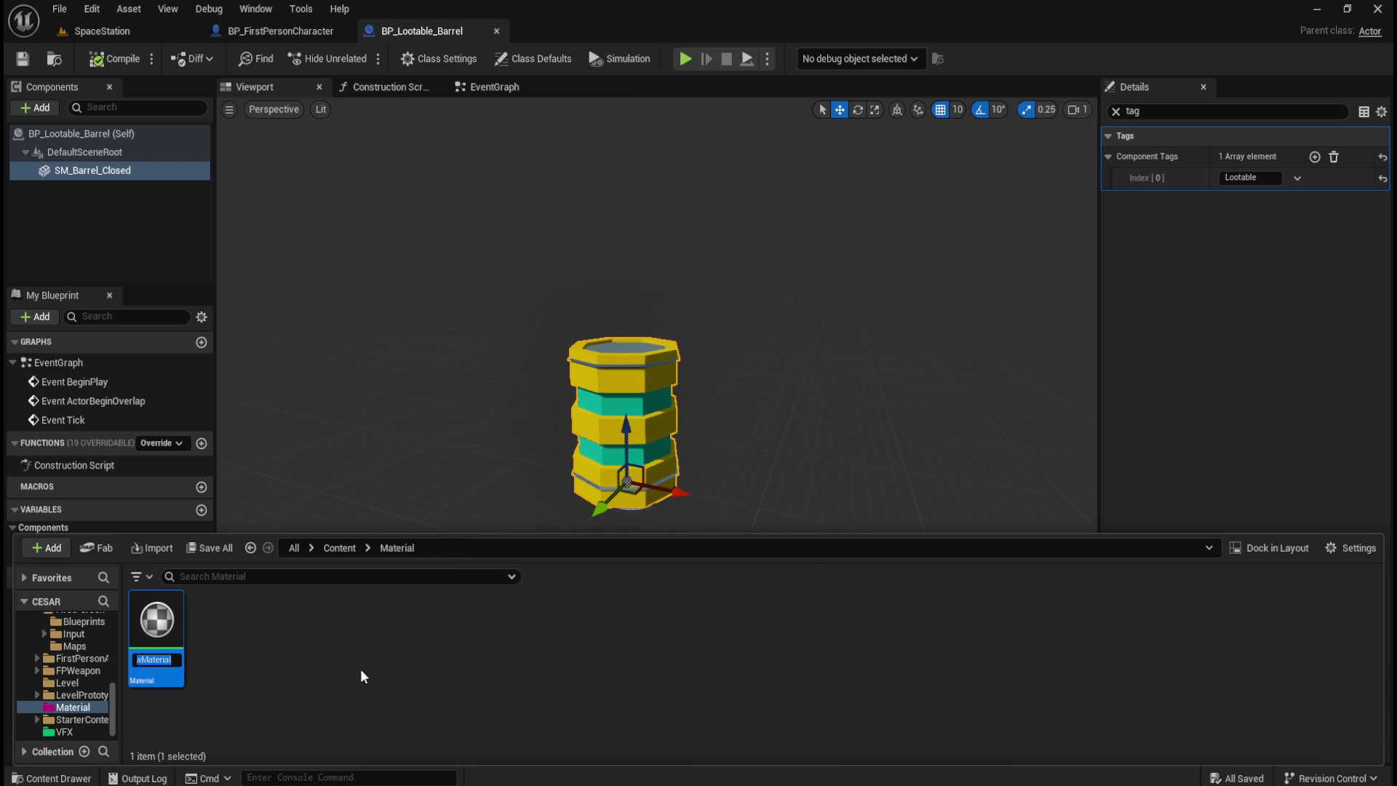
{"action": "type", "text": "M_Outli"}
{"action": "type", "text": "ne"}
{"action": "key", "text": "Return"}
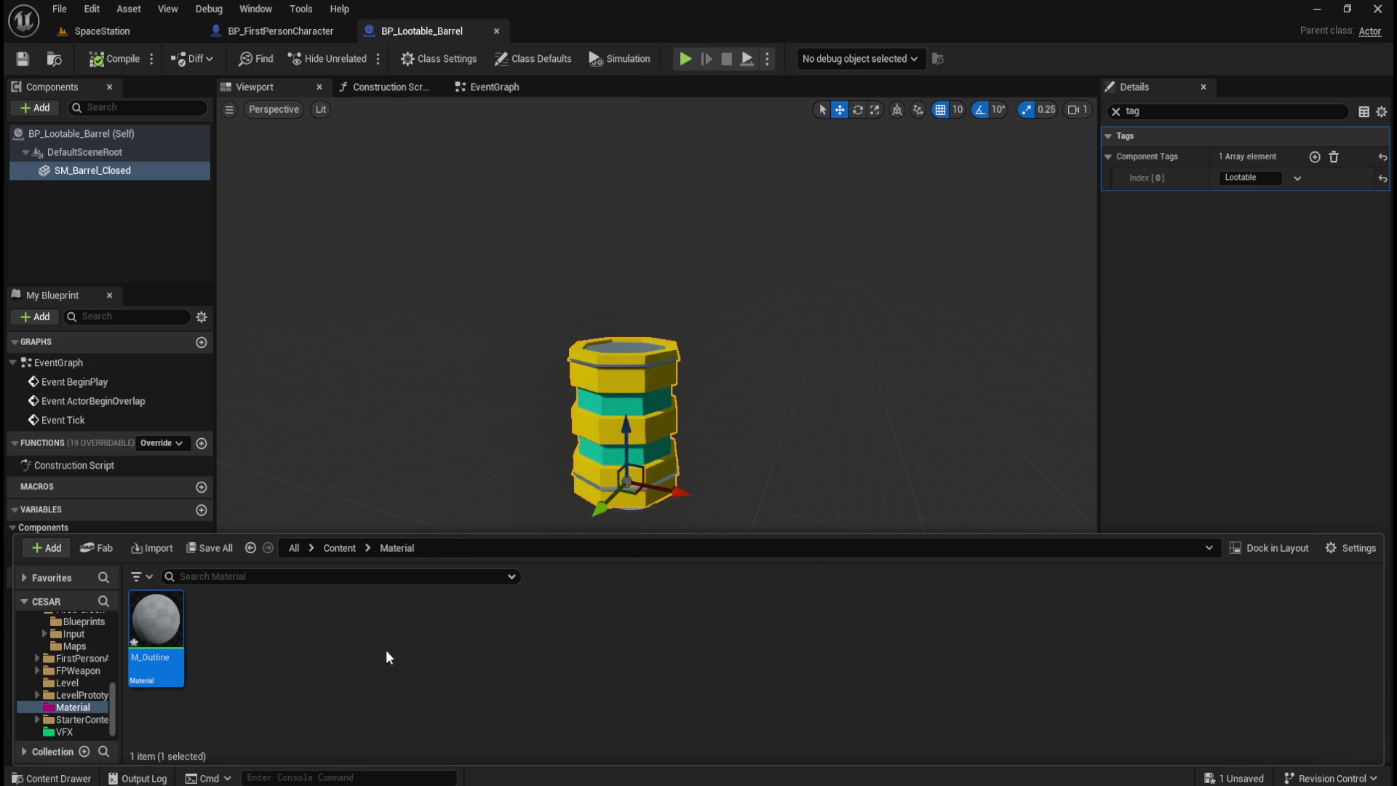
{"action": "double_click", "coordinate": [174, 624]}
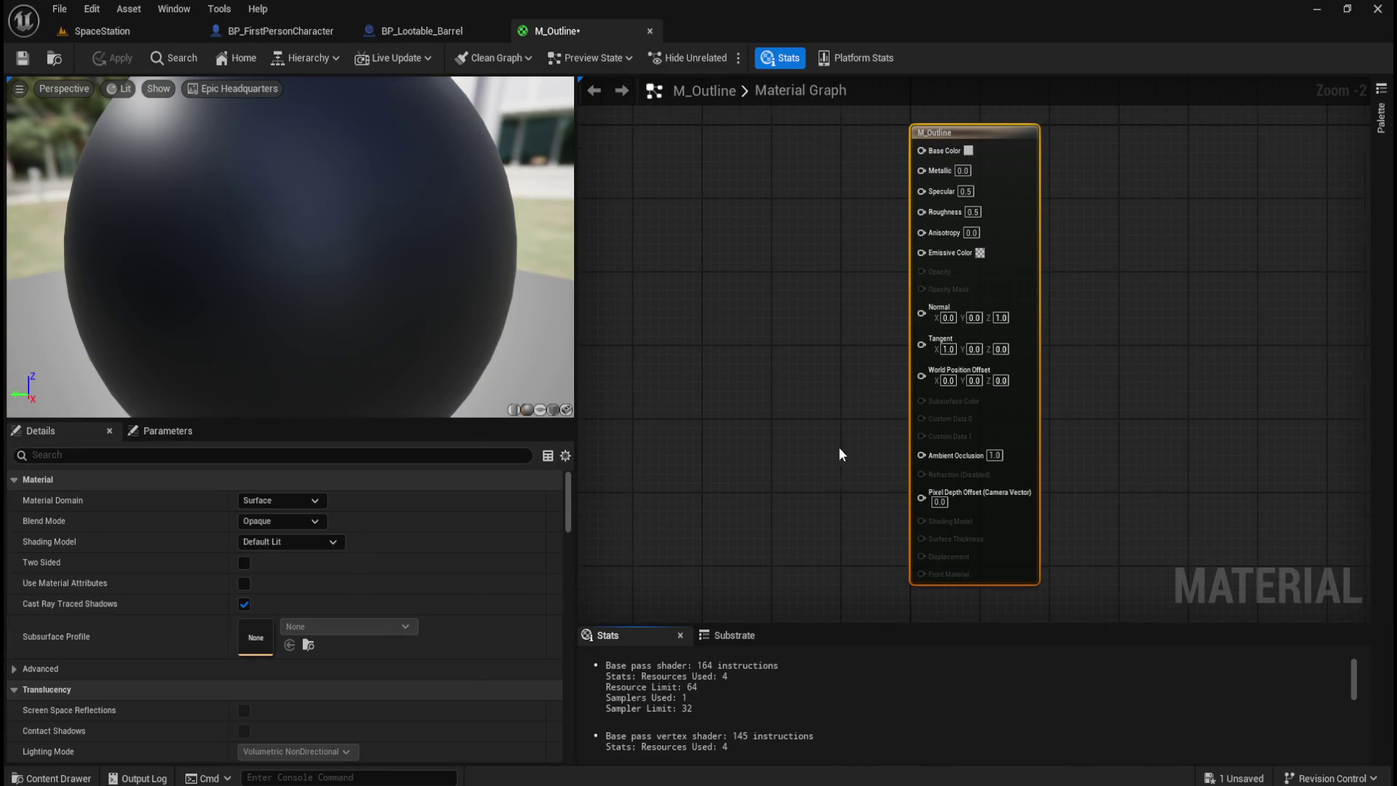
- Set M_Outline's Blend Mode to Masked and Shading Model to Unlit, and enable Two Sided
{"action": "left_click_drag", "start_coordinate": [838, 447], "coordinate": [964, 461]}
{"action": "left_click", "coordinate": [837, 390]}
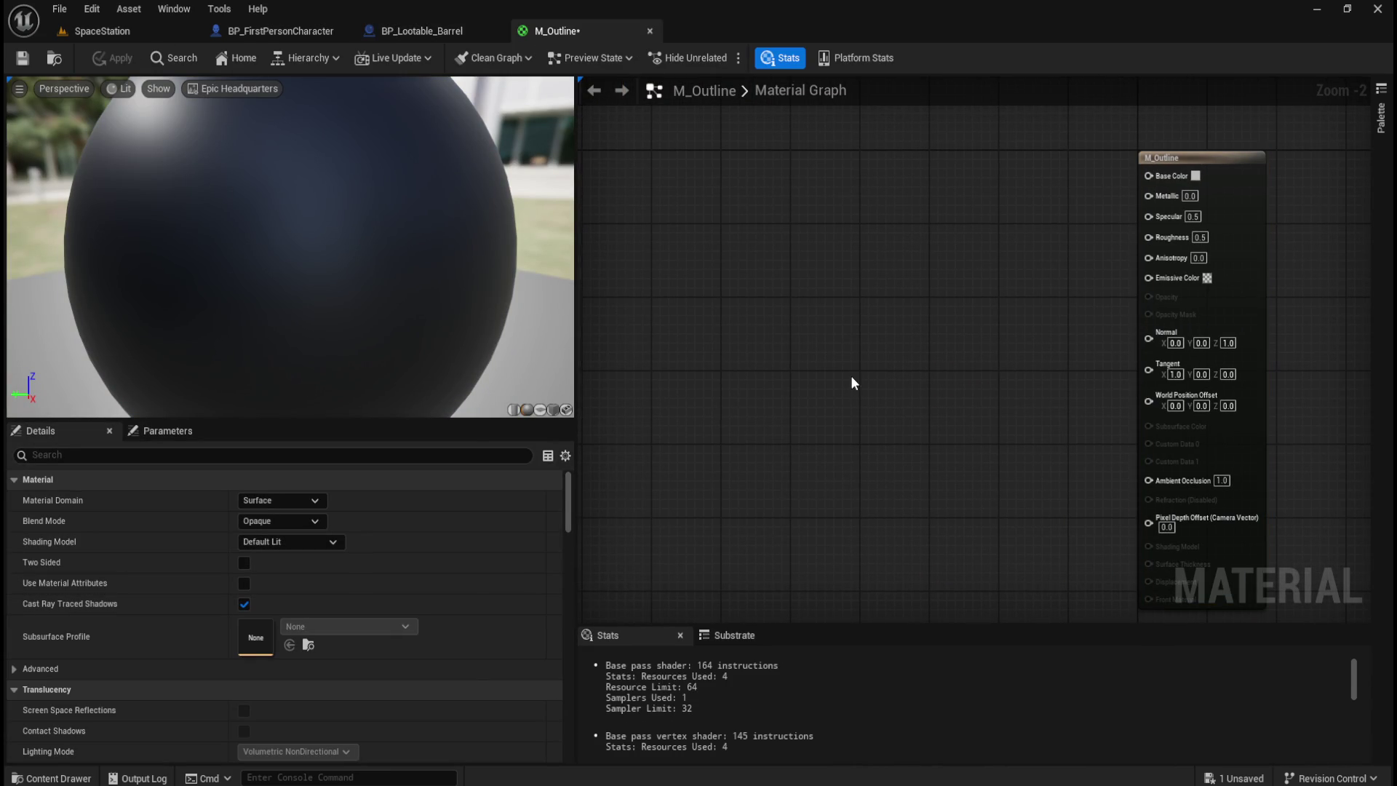
{"action": "left_click_drag", "start_coordinate": [908, 395], "coordinate": [831, 381]}
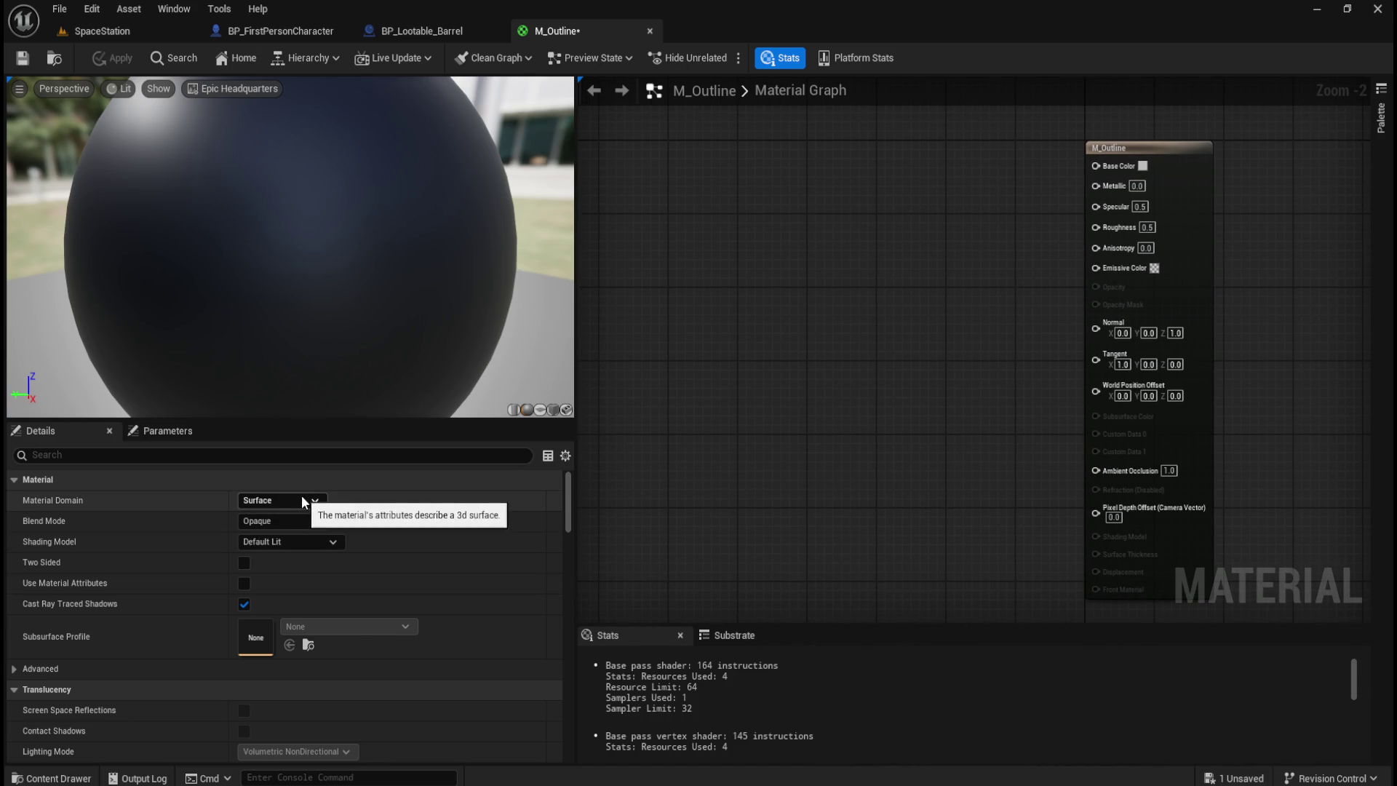
{"action": "left_click", "coordinate": [308, 521]}
{"action": "left_click", "coordinate": [304, 553]}
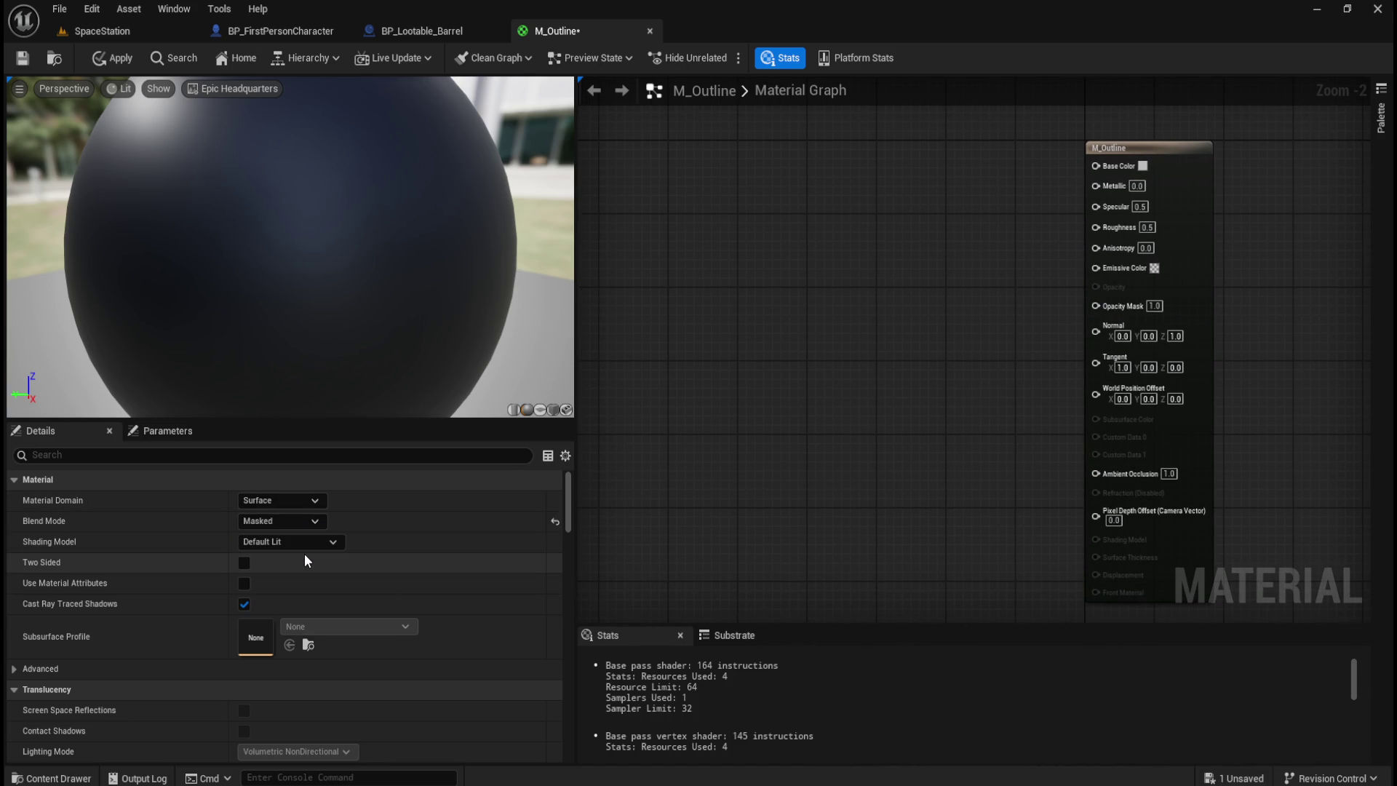
{"action": "left_click", "coordinate": [324, 542]}
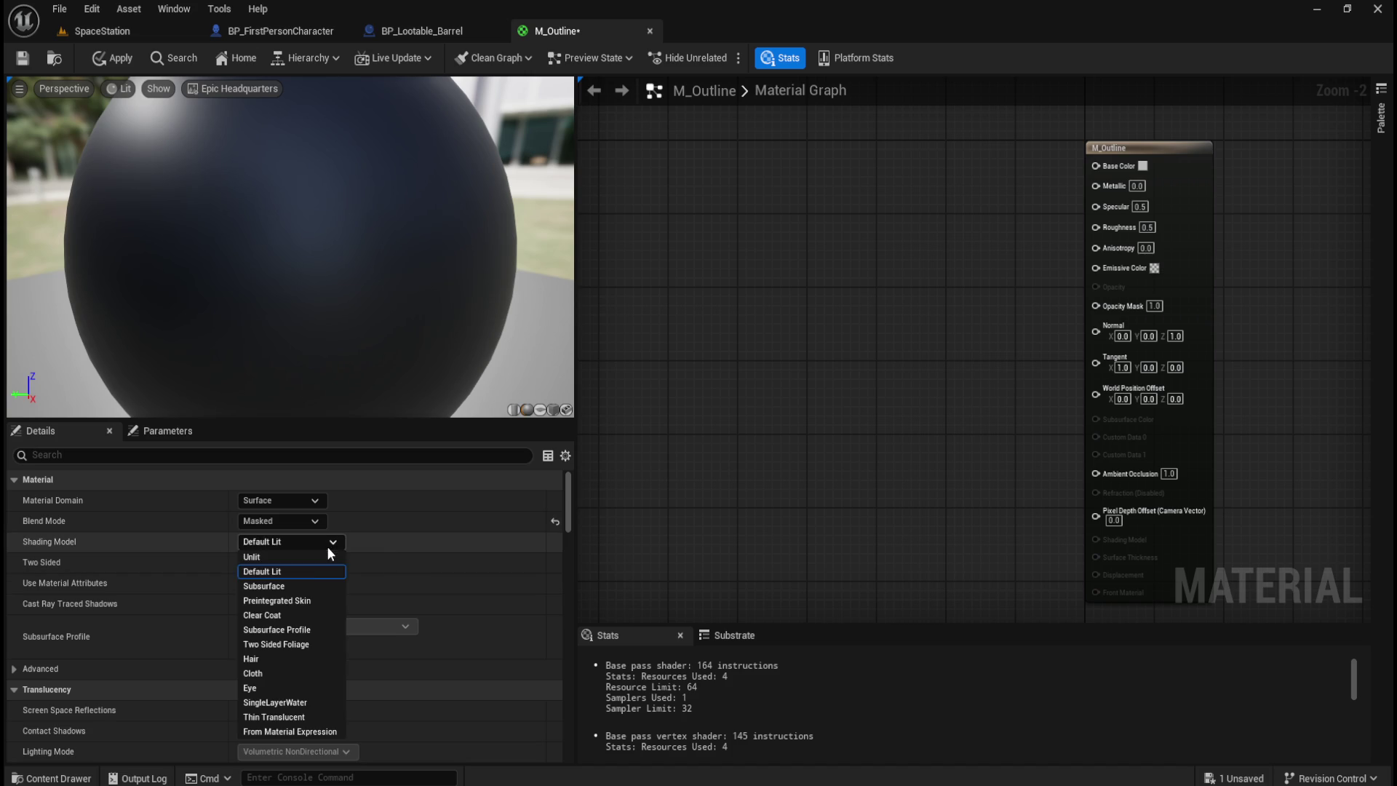
{"action": "left_click", "coordinate": [276, 557]}
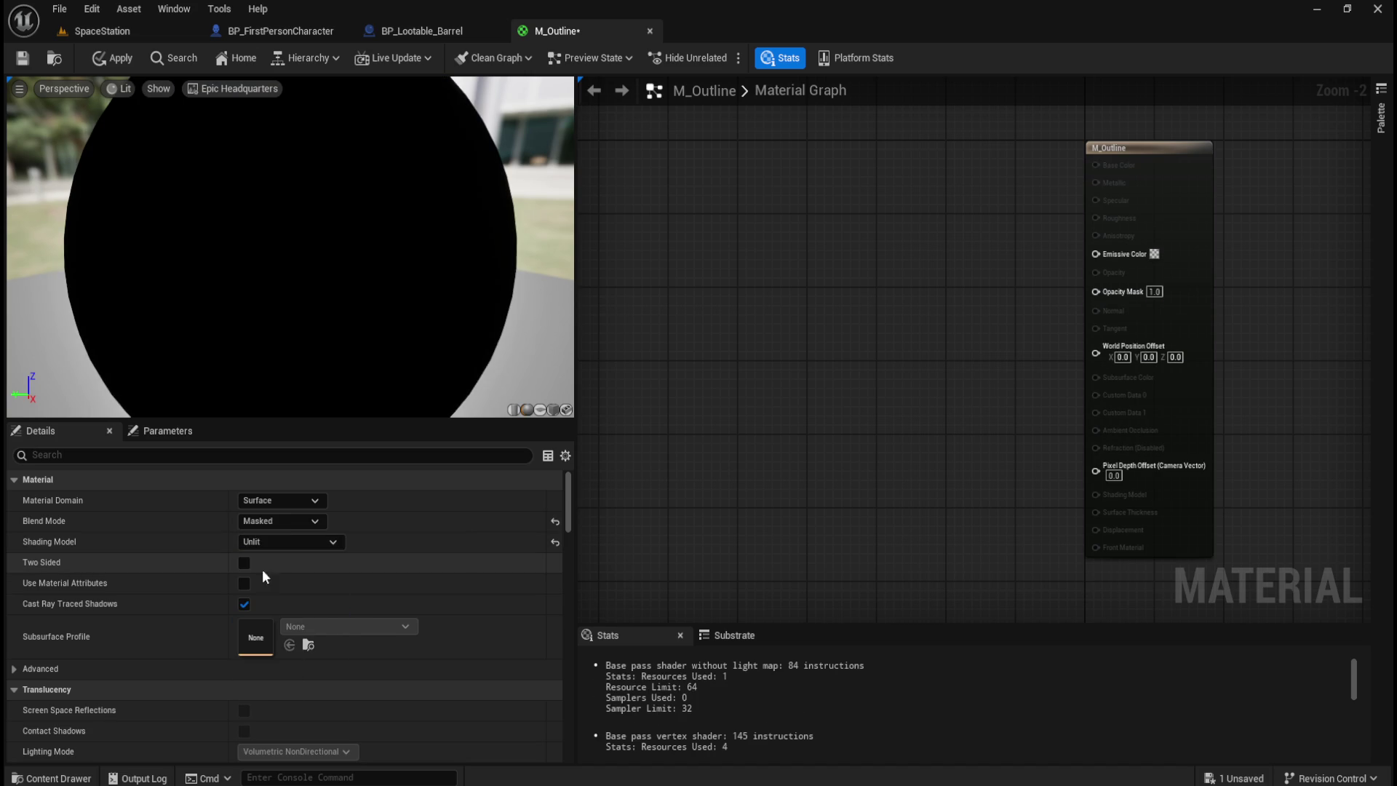
{"action": "left_click", "coordinate": [245, 564]}
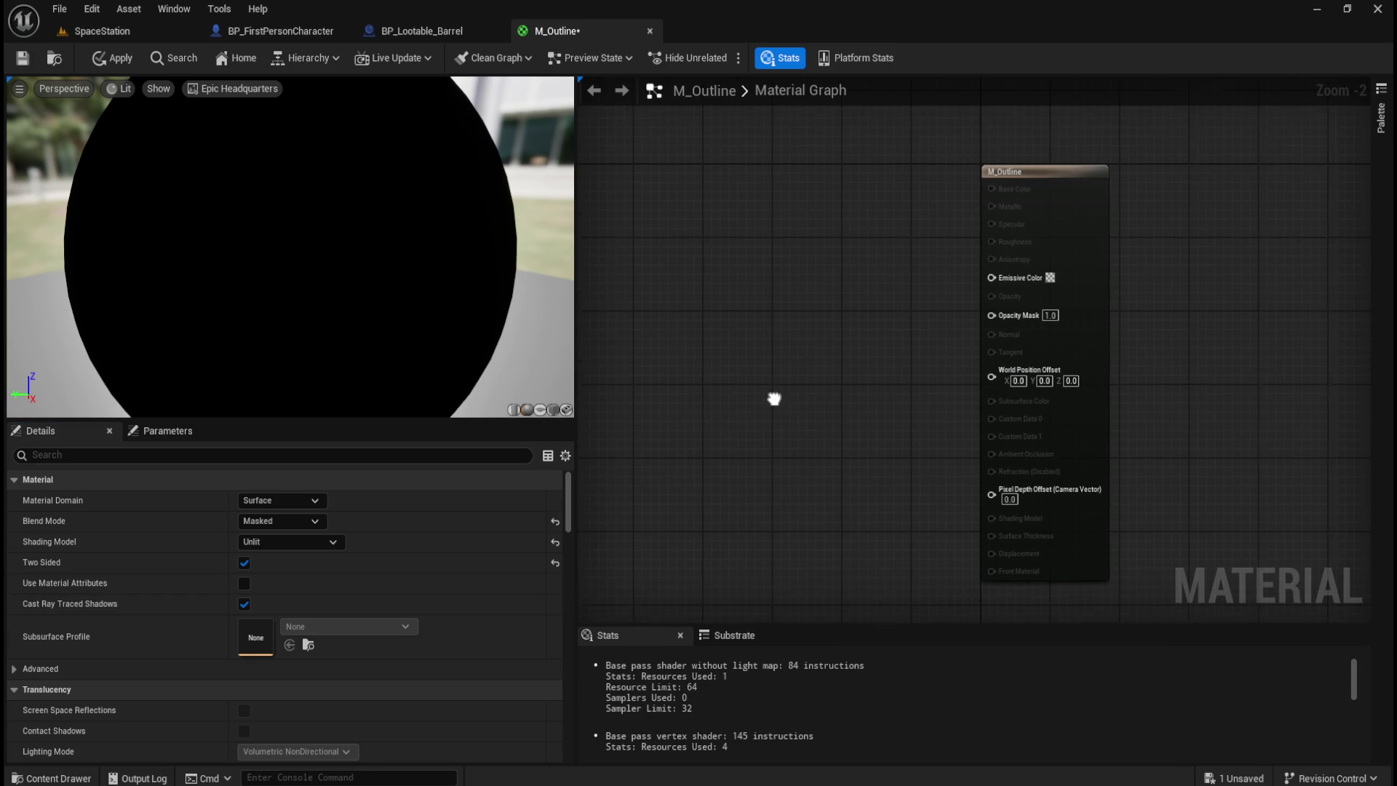
- Add a vector parameter node named Colour to the M_Outline graph
{"action": "right_click", "coordinate": [727, 359]}
{"action": "type", "text": "colour"}
{"action": "key", "text": "BackSpace"}
{"action": "key", "text": "BackSpace"}
{"action": "key", "text": "BackSpace"}
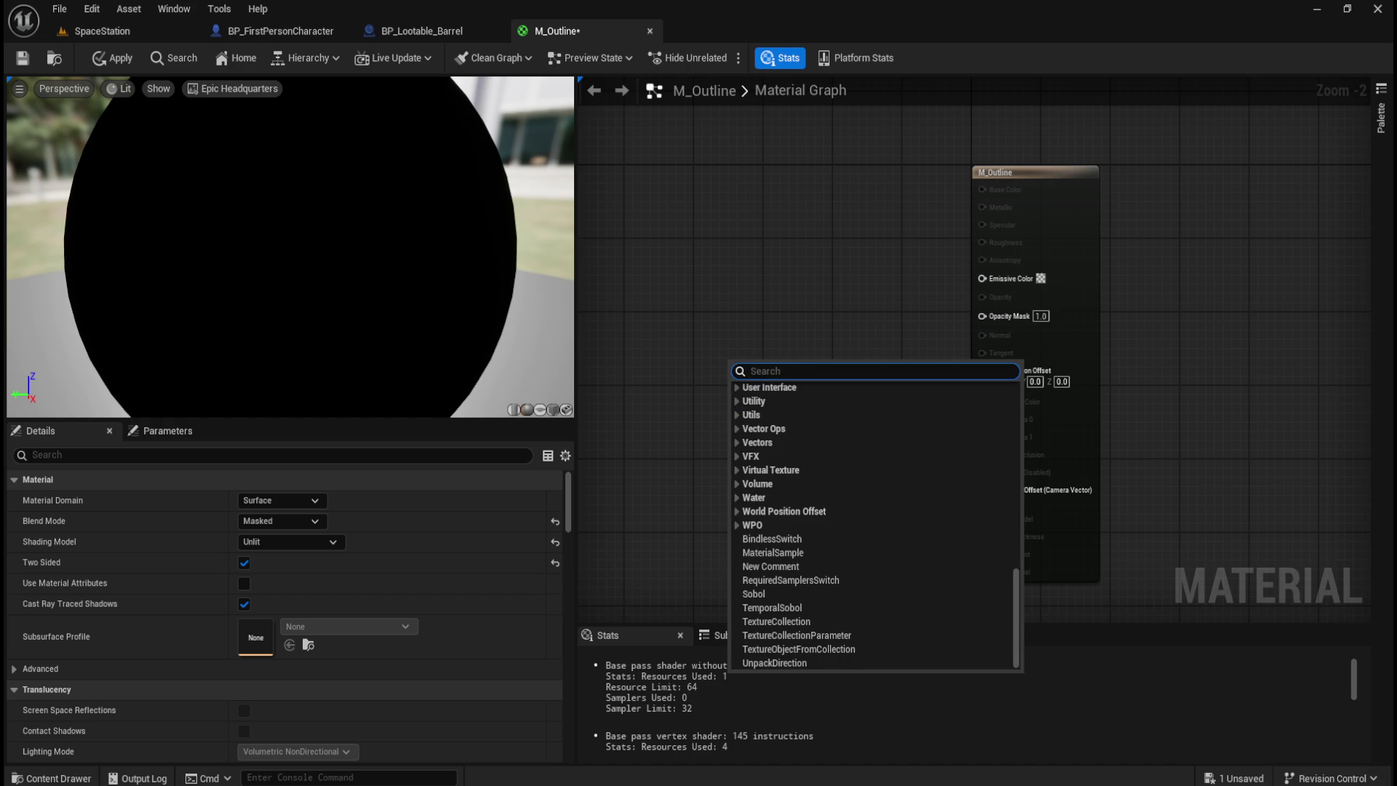
{"action": "key", "text": "Escape"}
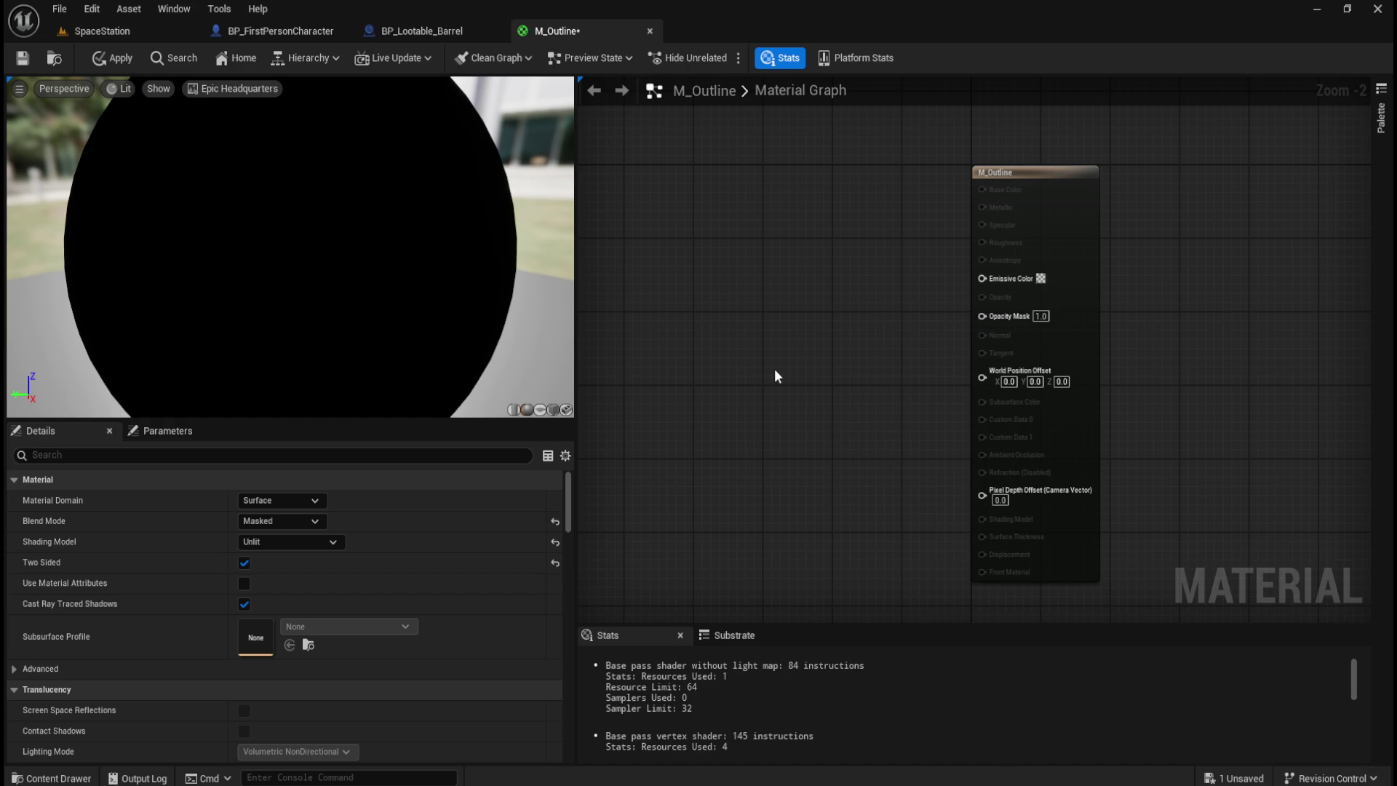
{"action": "right_click", "coordinate": [773, 369]}
{"action": "type", "text": "parame"}
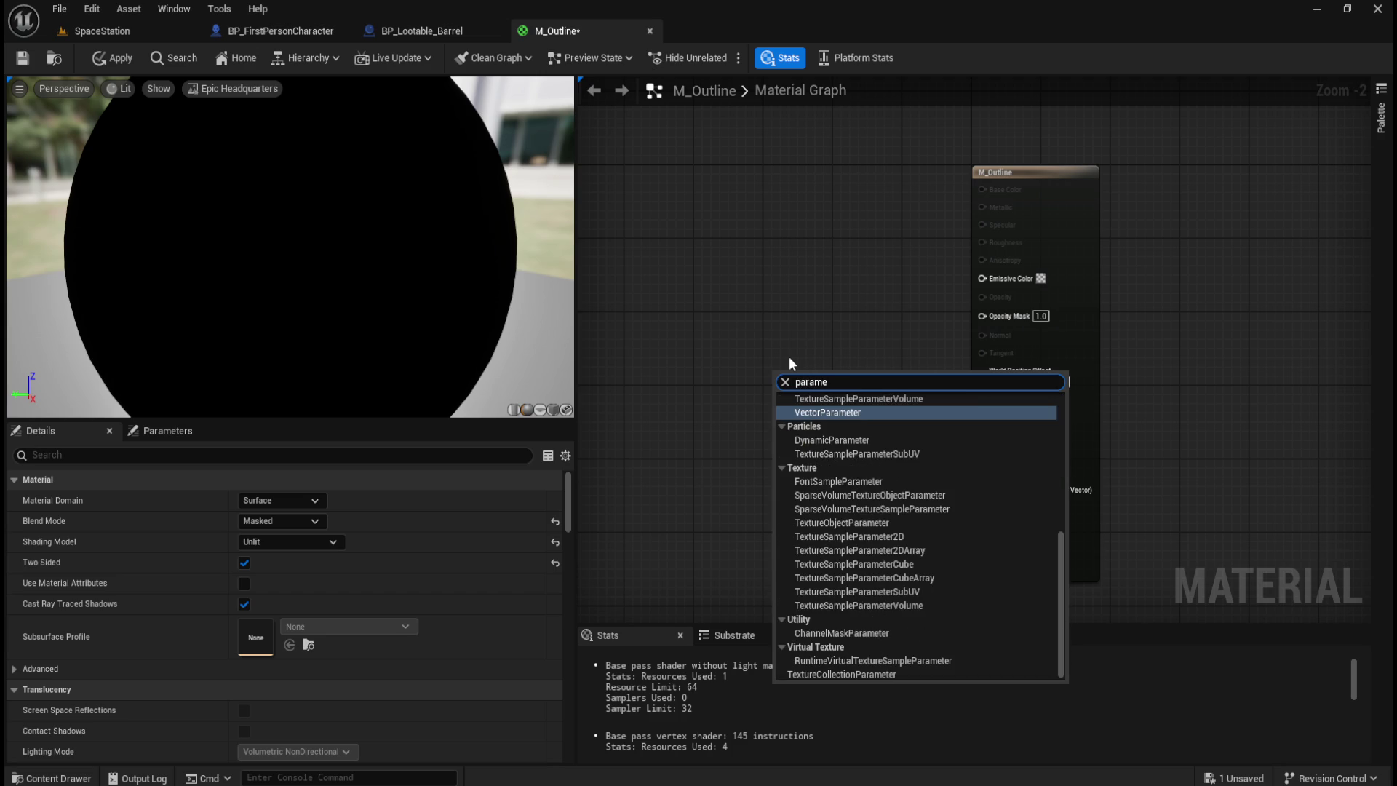
{"action": "left_click", "coordinate": [825, 413]}
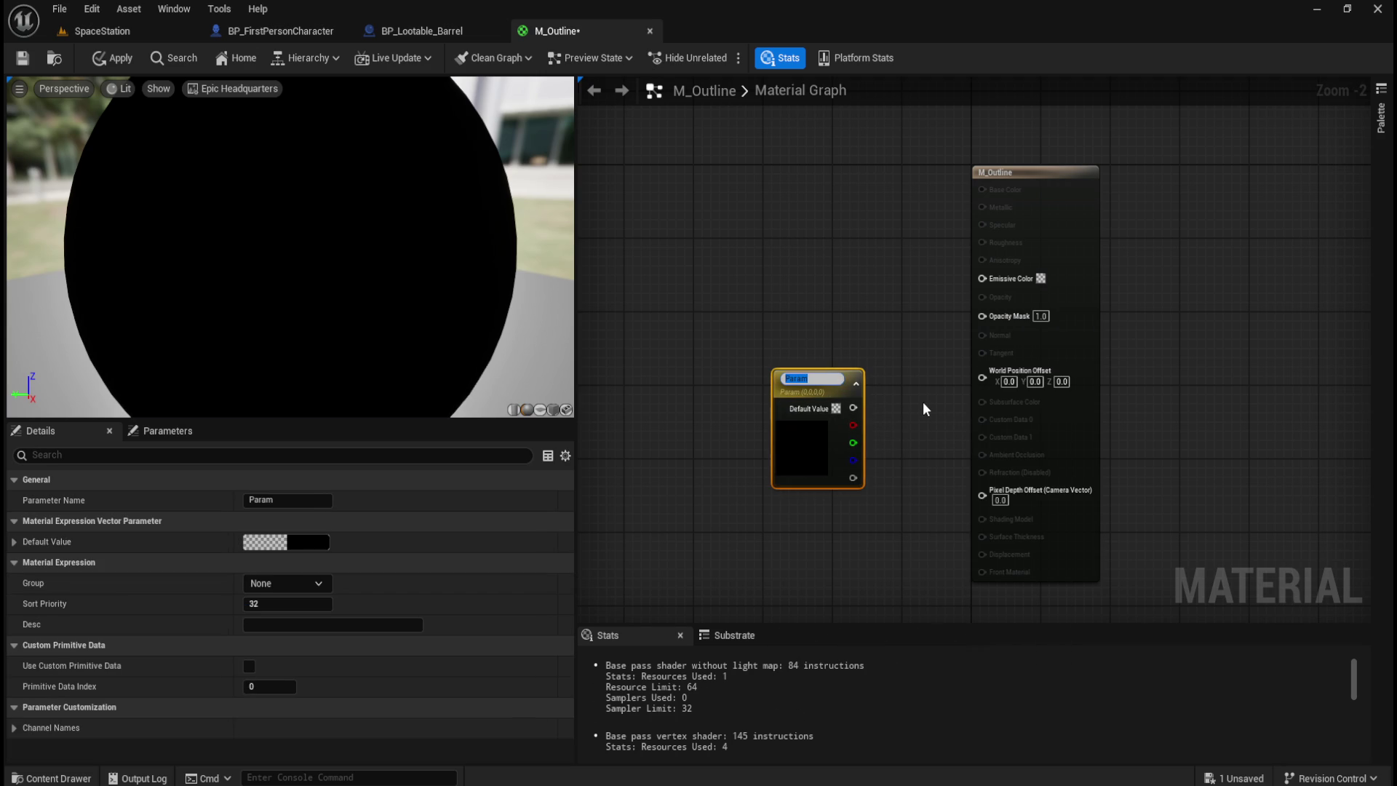
{"action": "type", "text": "Colour"}
{"action": "key", "text": "Return"}
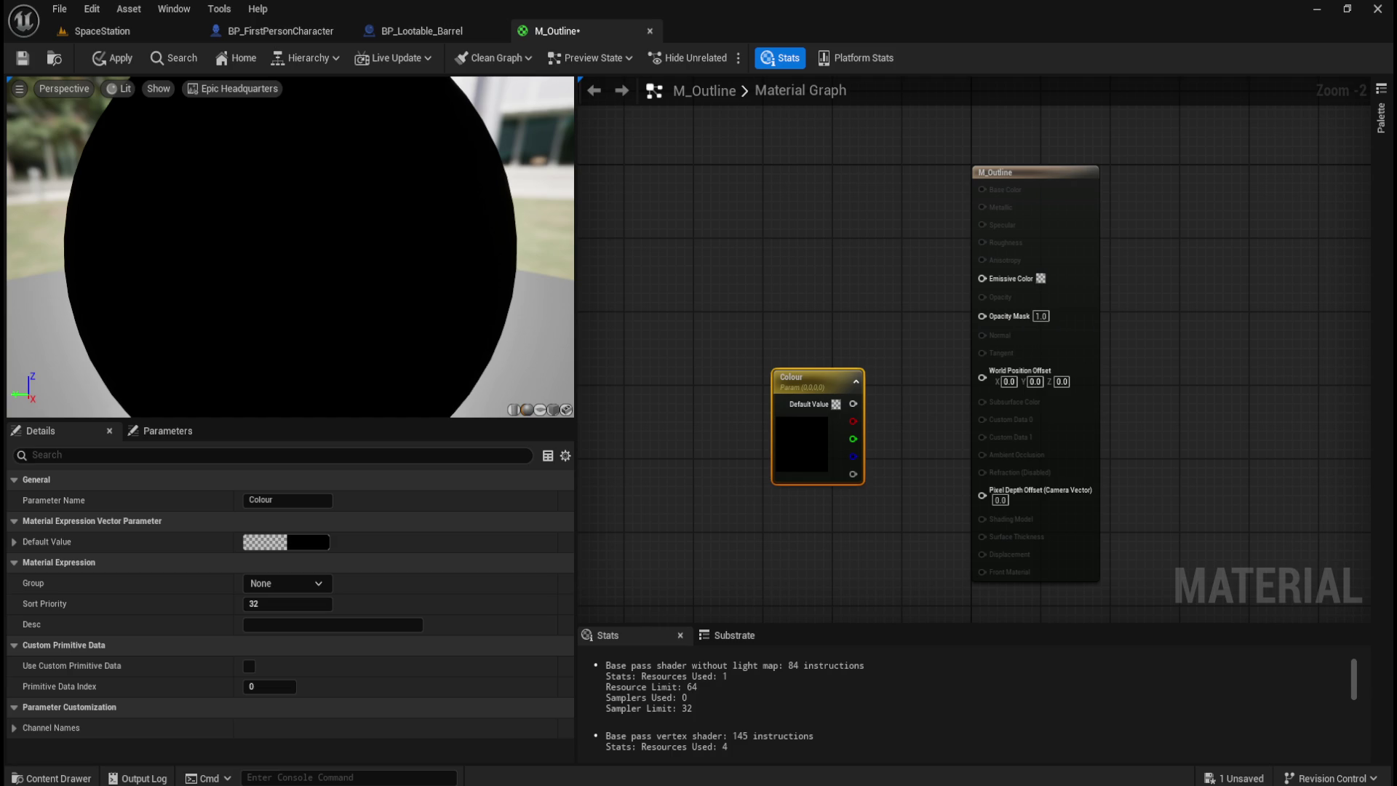
- Give Colour a cyan default and wire it into M_Outline's Emissive Color
{"action": "double_click", "coordinate": [793, 442]}
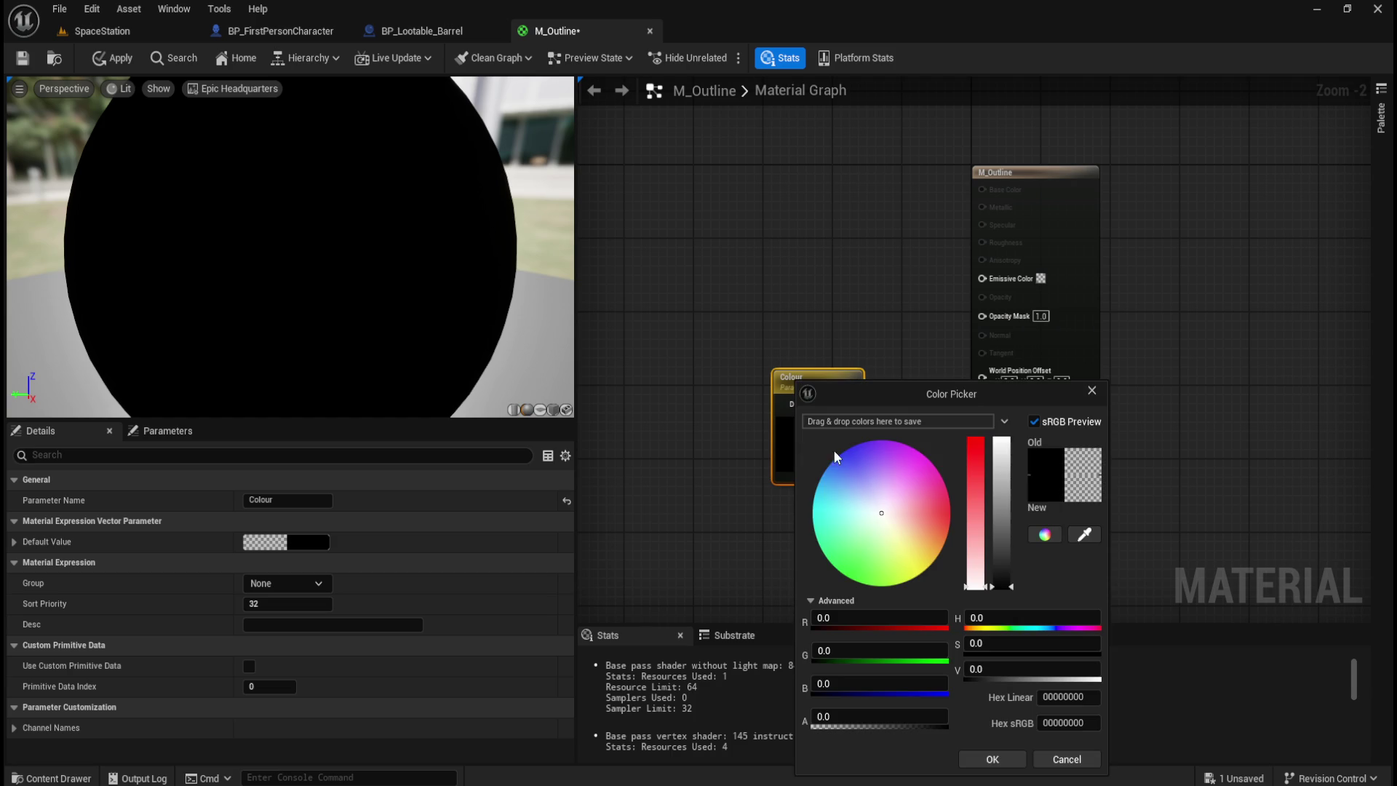
{"action": "left_click_drag", "start_coordinate": [893, 494], "coordinate": [814, 502]}
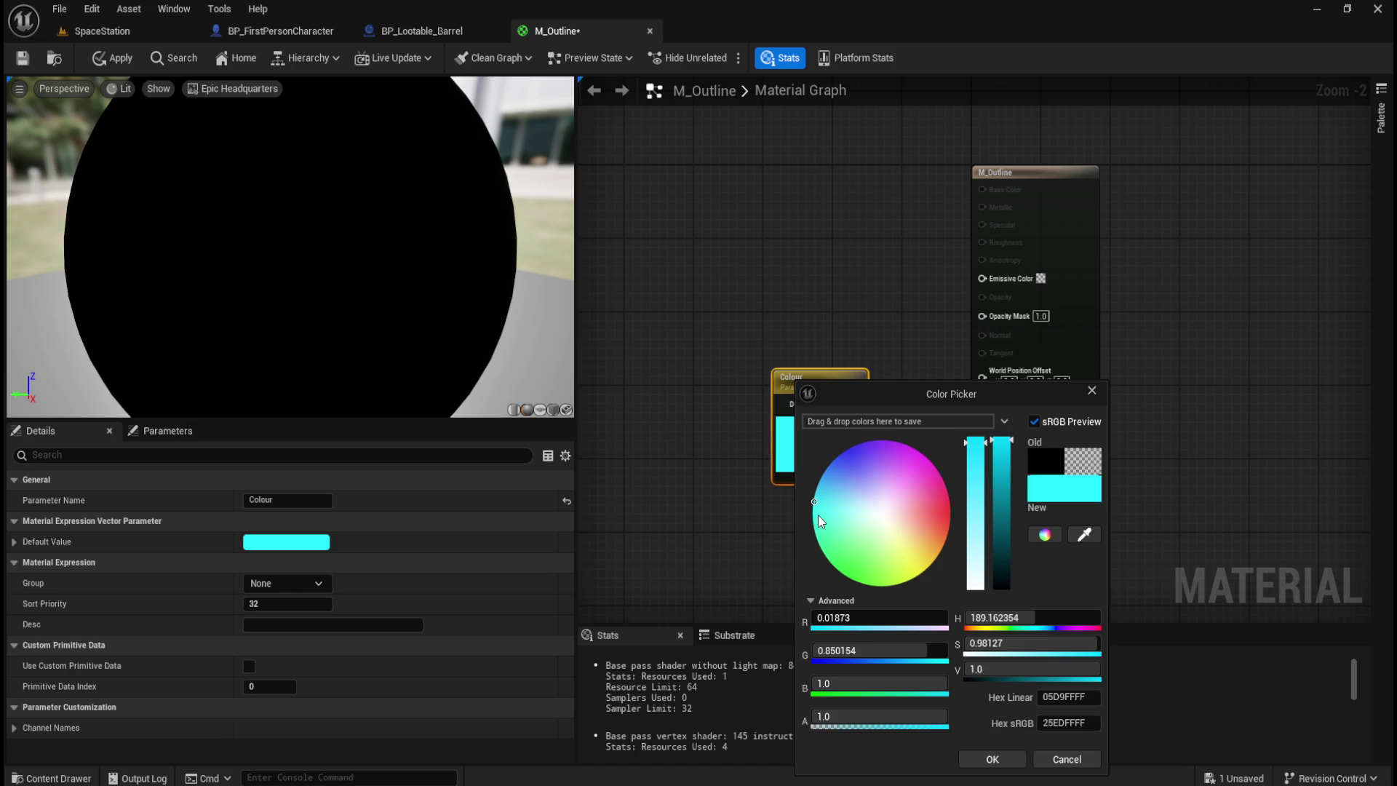
{"action": "left_click", "coordinate": [991, 758]}
{"action": "left_click", "coordinate": [911, 507]}
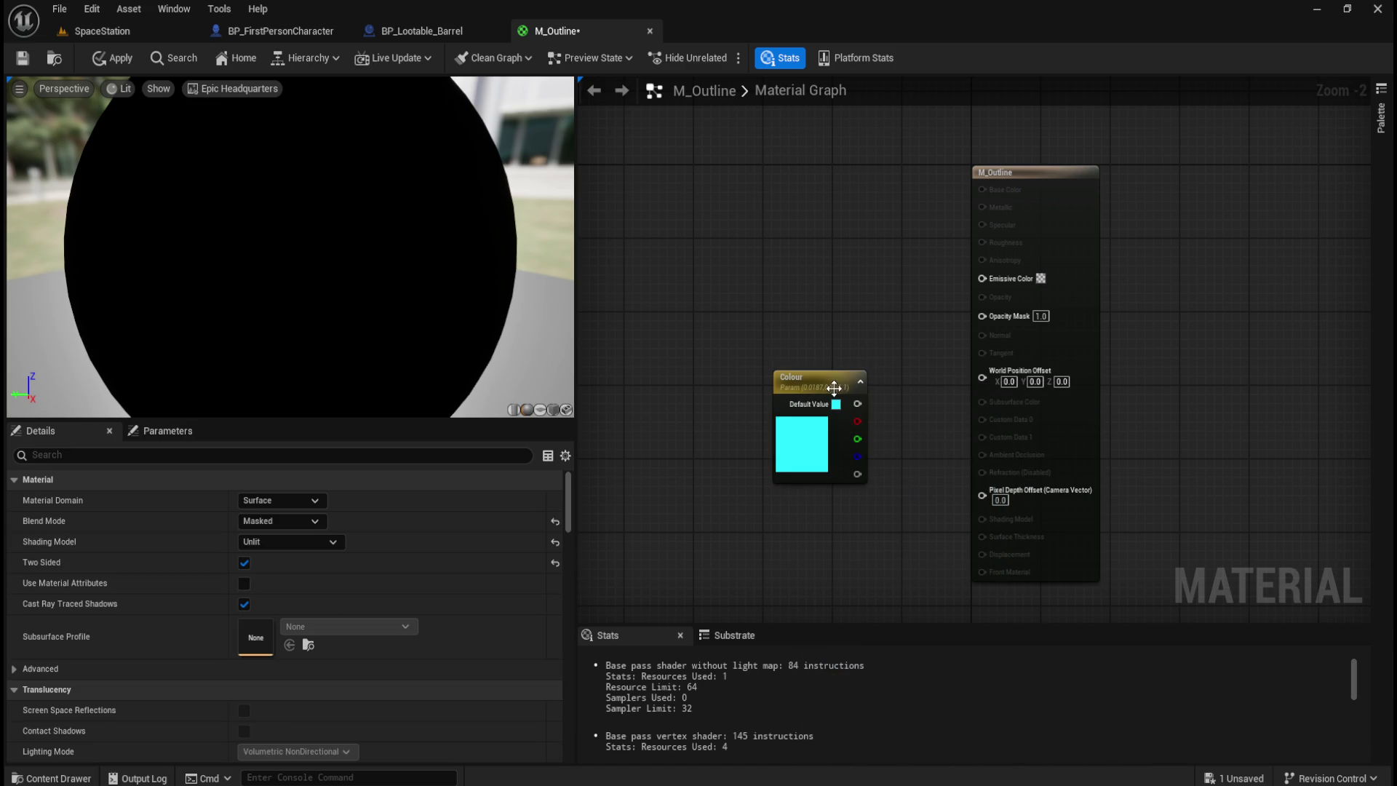
{"action": "left_click_drag", "start_coordinate": [857, 408], "coordinate": [982, 278]}
{"action": "mouse_move", "coordinate": [821, 372]}
{"action": "left_mouse_down"}
{"action": "mouse_move", "coordinate": [859, 259]}
{"action": "mouse_move", "coordinate": [873, 259]}
{"action": "left_mouse_up"}
{"action": "left_click_drag", "start_coordinate": [839, 183], "coordinate": [1055, 290]}
{"action": "left_click", "coordinate": [1163, 280]}
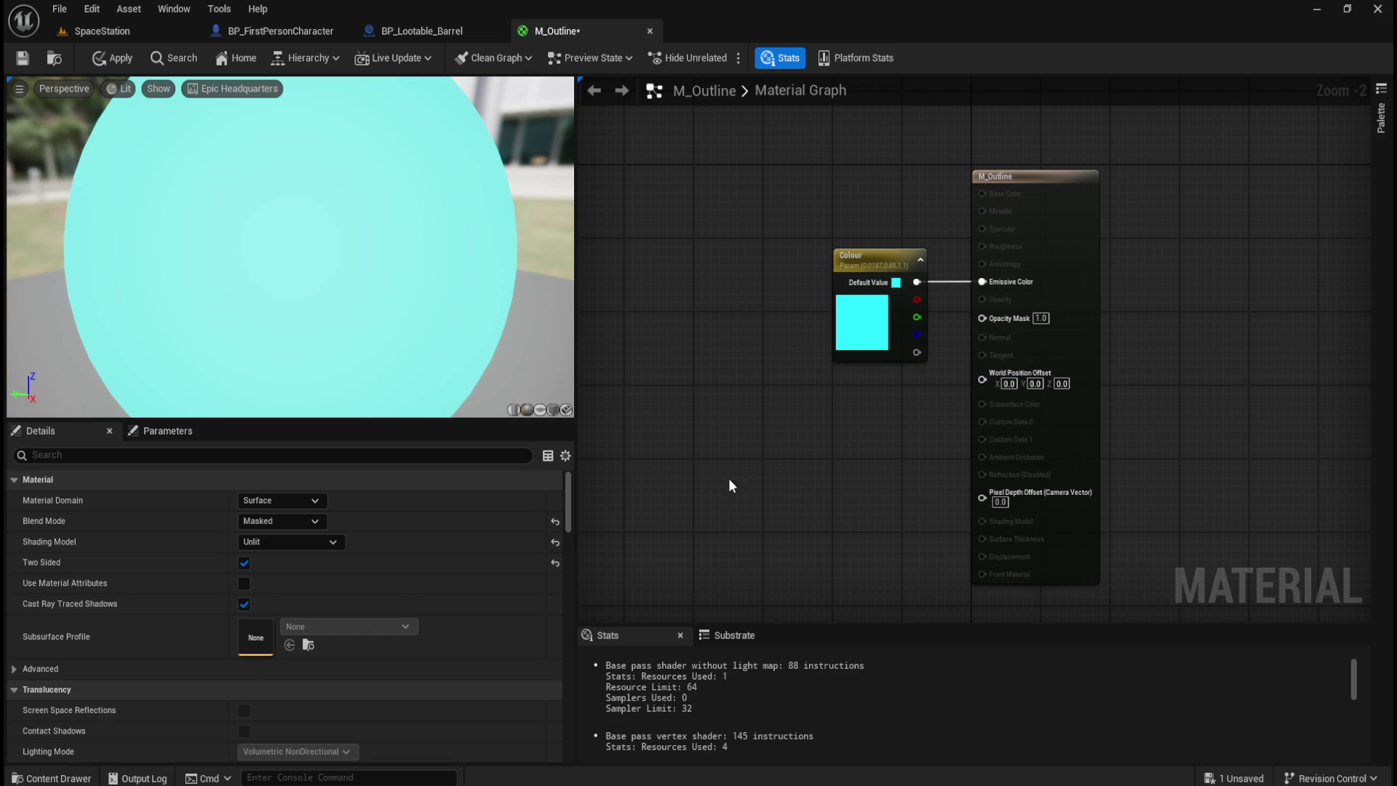
{"action": "right_click", "coordinate": [792, 439]}
- Add a TwoSidedSign node to the M_Outline graph
{"action": "type", "text": "two sided"}
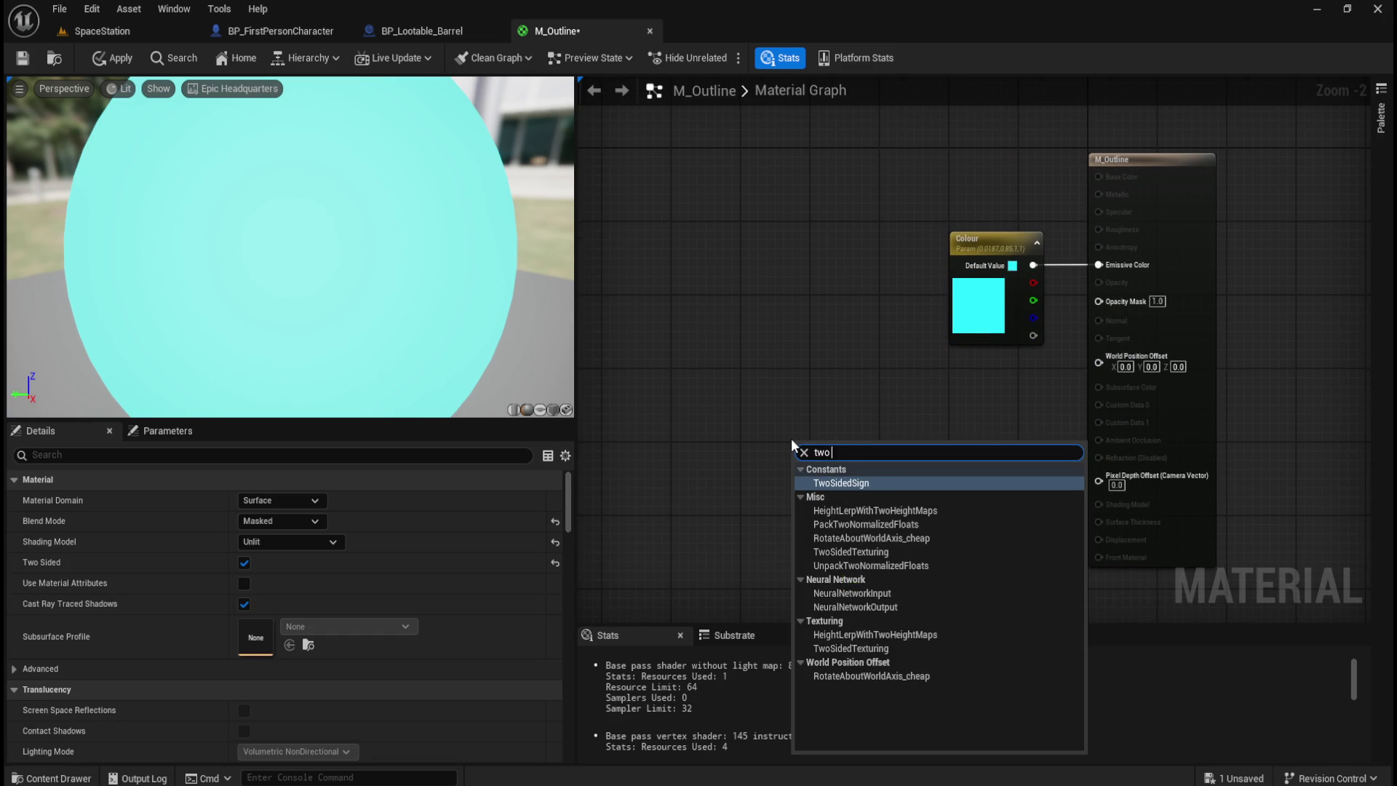
{"action": "key", "text": "Return"}
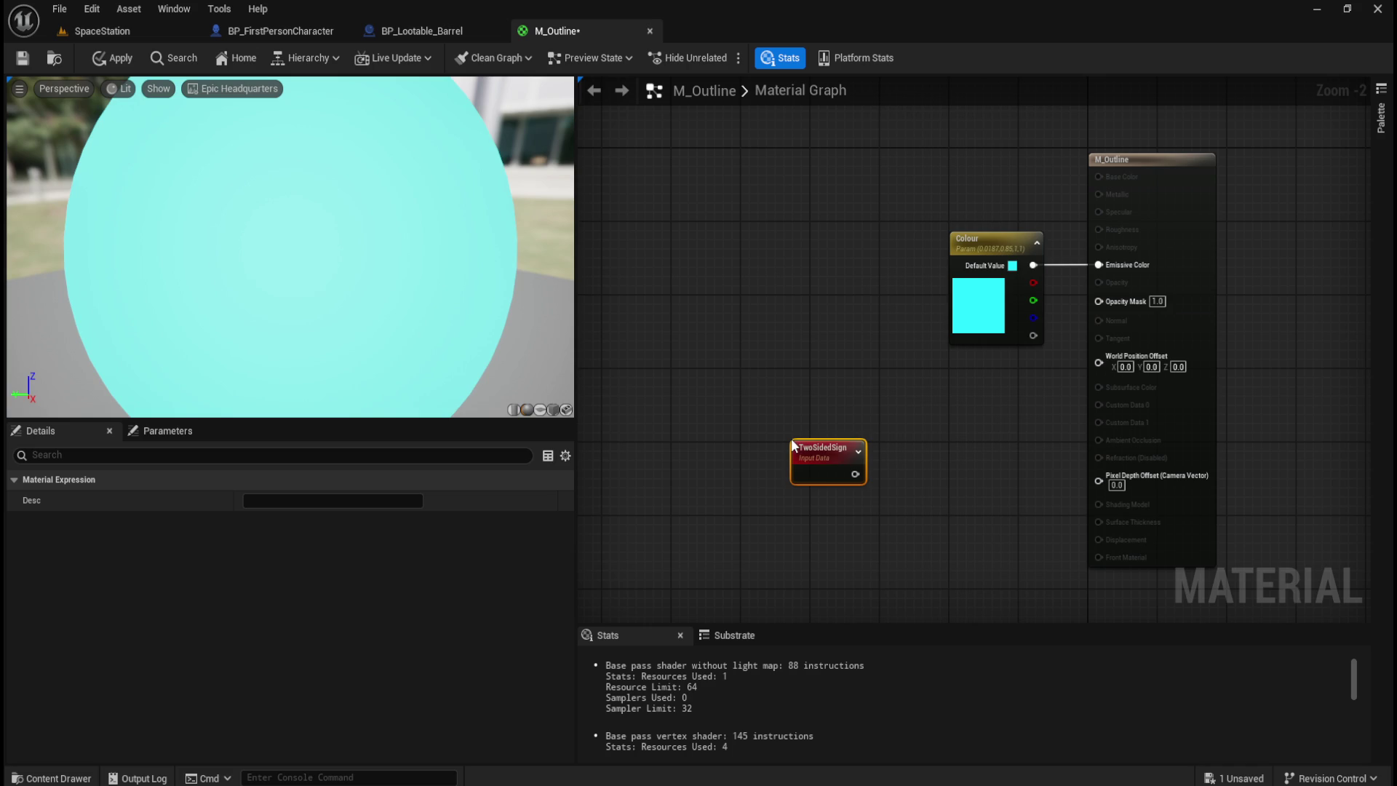
{"action": "left_click_drag", "start_coordinate": [828, 453], "coordinate": [827, 397]}
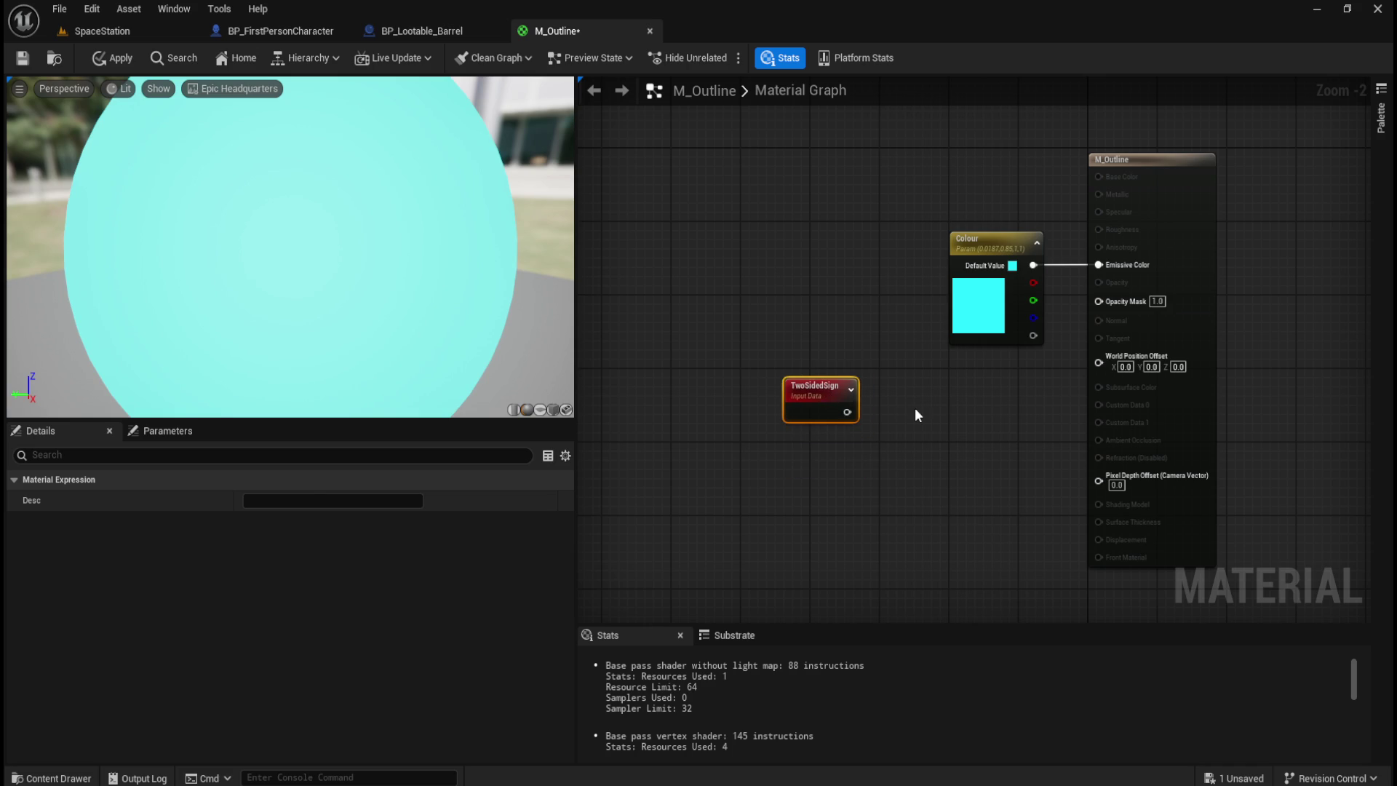
{"action": "left_click", "coordinate": [914, 407]}
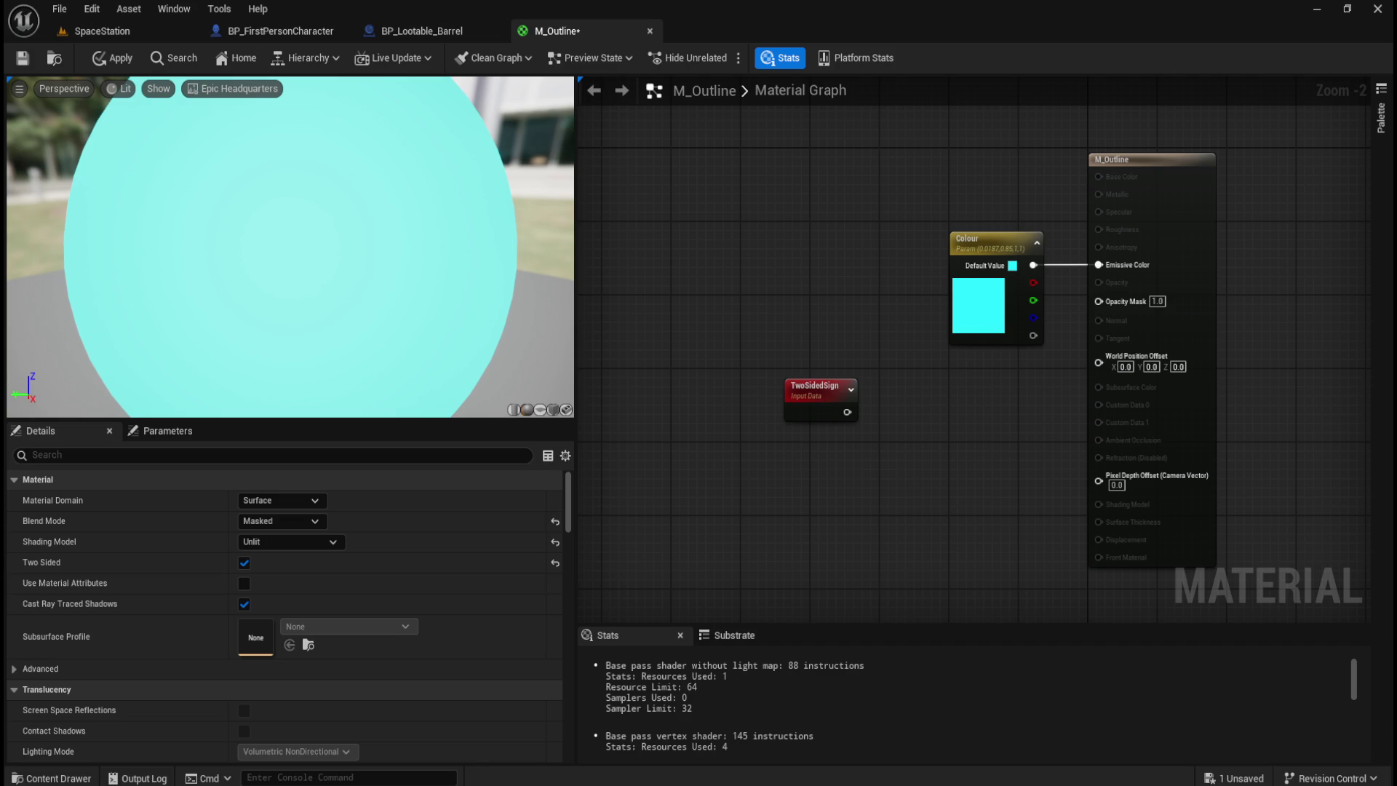
- Add a OneMinus (1-x) node beside TwoSidedSign and wire TwoSidedSign into it
{"action": "right_click", "coordinate": [786, 509]}
{"action": "type", "text": "1-x"}
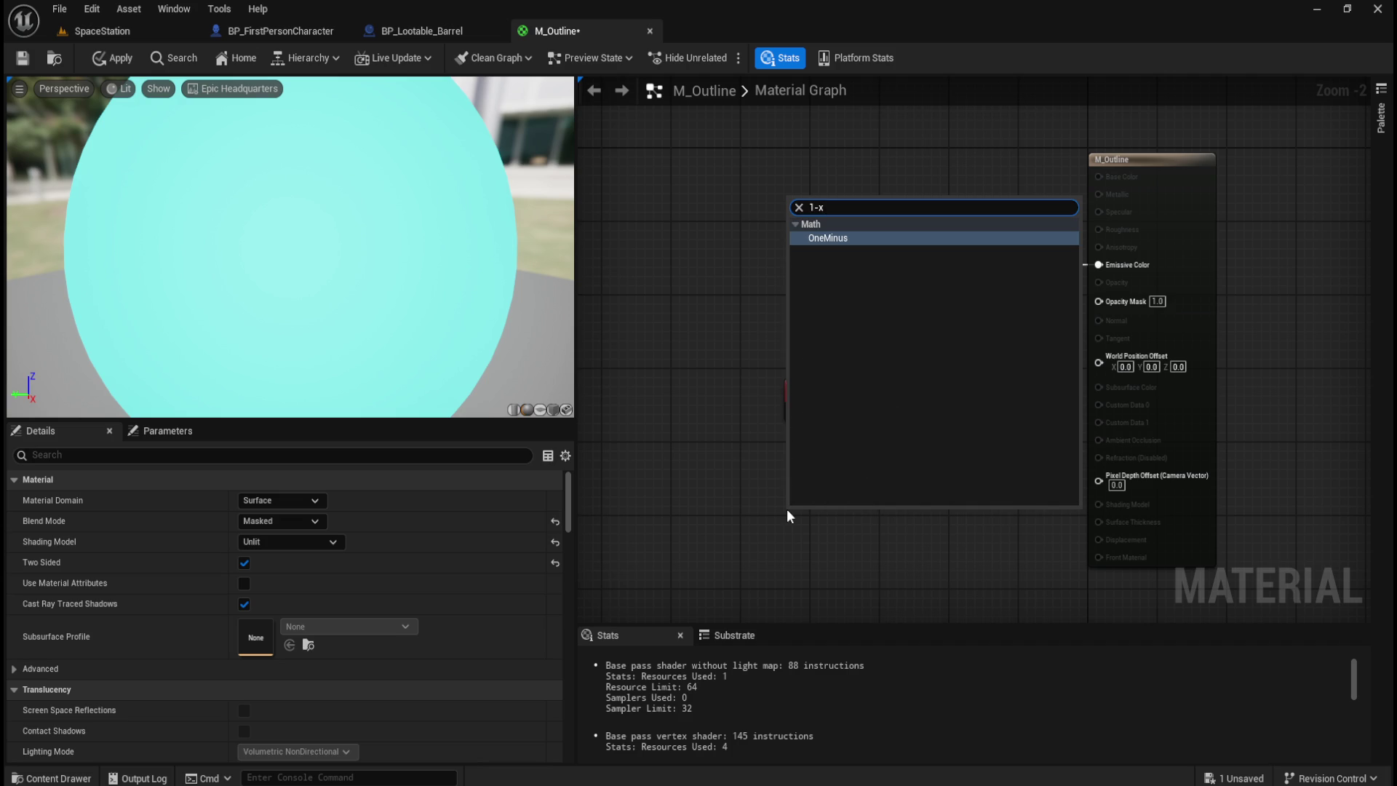
{"action": "key", "text": "Return"}
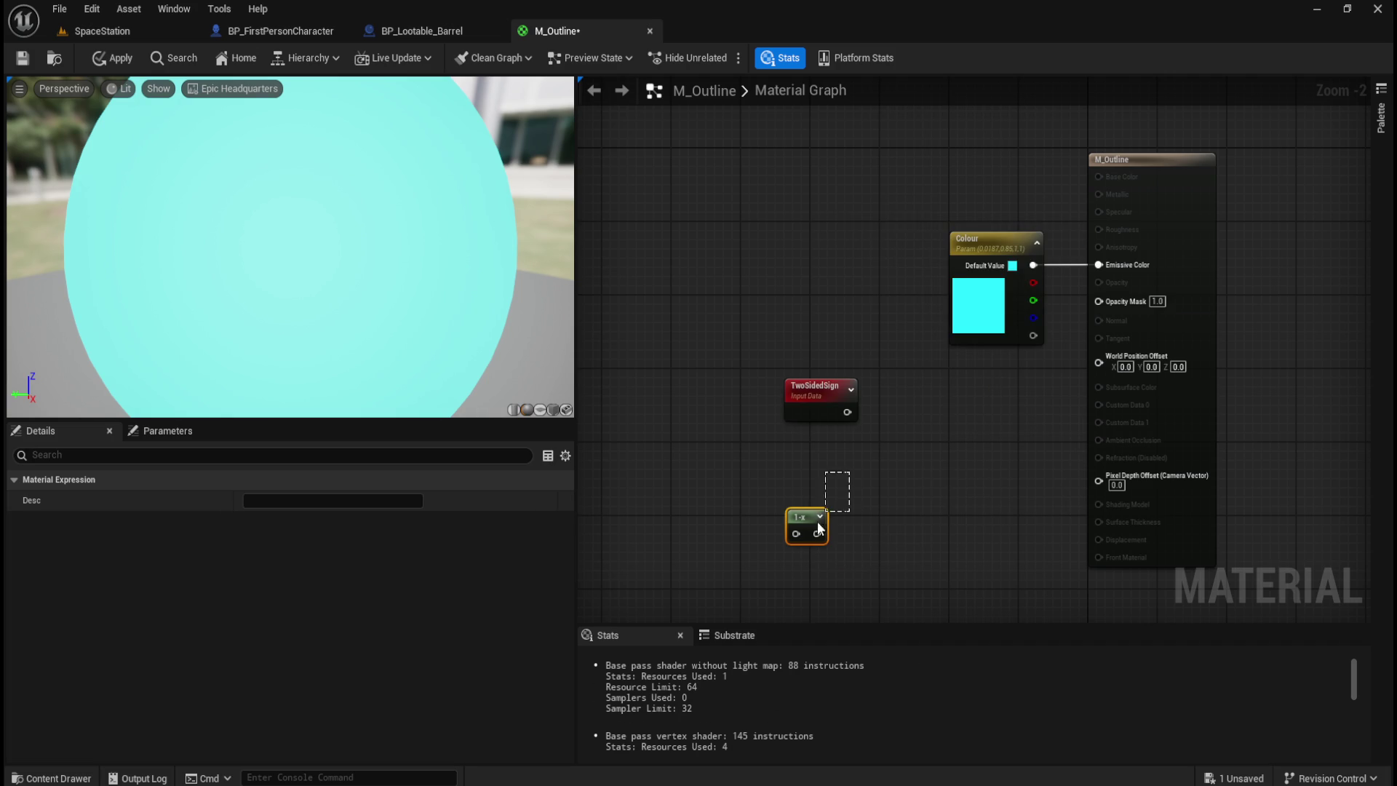
{"action": "mouse_move", "coordinate": [819, 528]}
{"action": "left_mouse_down"}
{"action": "mouse_move", "coordinate": [920, 414]}
{"action": "mouse_move", "coordinate": [889, 412]}
{"action": "left_mouse_up"}
{"action": "mouse_move", "coordinate": [814, 359]}
{"action": "left_mouse_down"}
{"action": "mouse_move", "coordinate": [915, 449]}
{"action": "mouse_move", "coordinate": [1085, 346]}
{"action": "mouse_move", "coordinate": [1109, 303]}
{"action": "left_mouse_up"}
{"action": "left_click", "coordinate": [914, 477]}
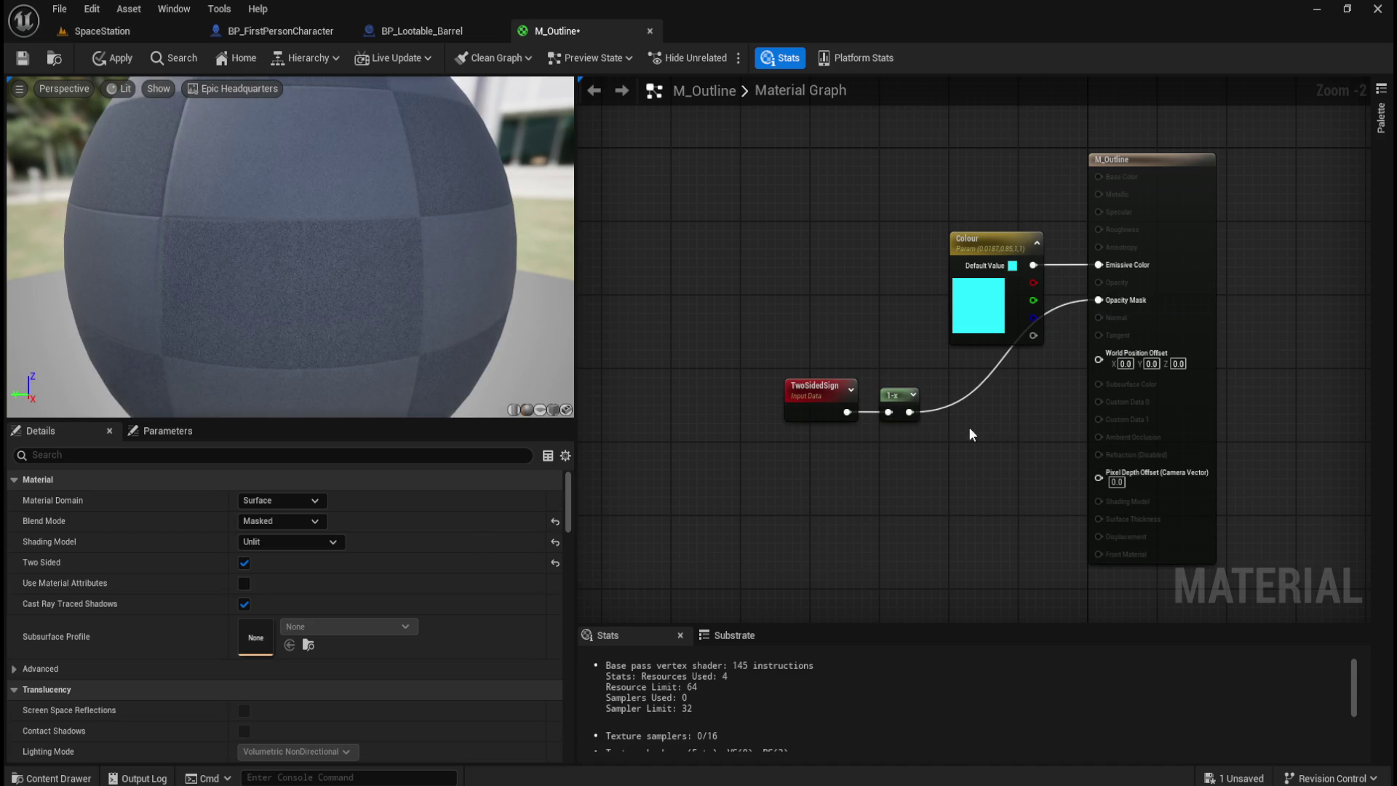
- Reposition the Colour node and search the graph for a vertex normal input node
{"action": "left_click", "coordinate": [997, 241]}
{"action": "left_click_drag", "start_coordinate": [991, 241], "coordinate": [828, 254]}
{"action": "left_click_drag", "start_coordinate": [809, 163], "coordinate": [1224, 266]}
{"action": "left_click", "coordinate": [1262, 275]}
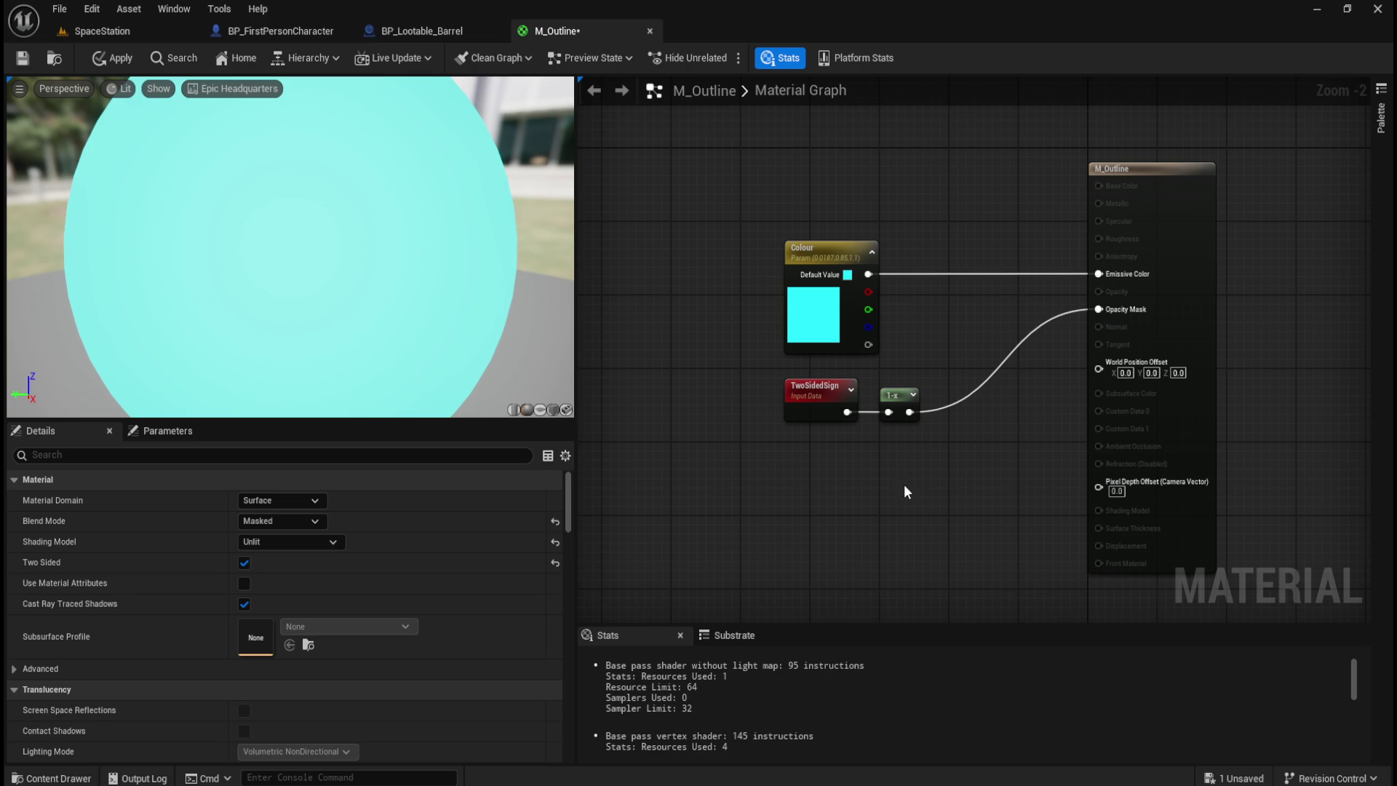
{"action": "right_click", "coordinate": [786, 510]}
{"action": "type", "text": "v"}
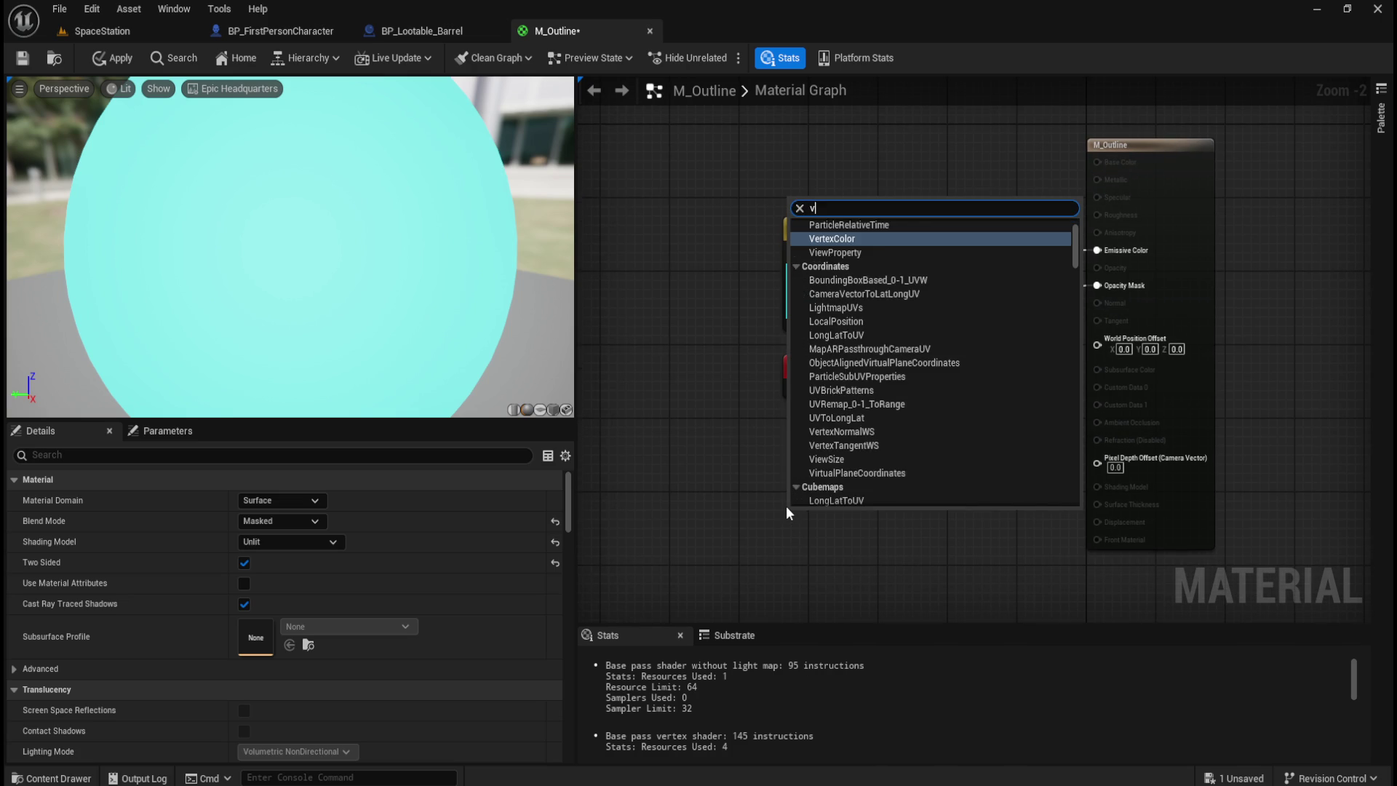
{"action": "type", "text": "ertexnormal"}
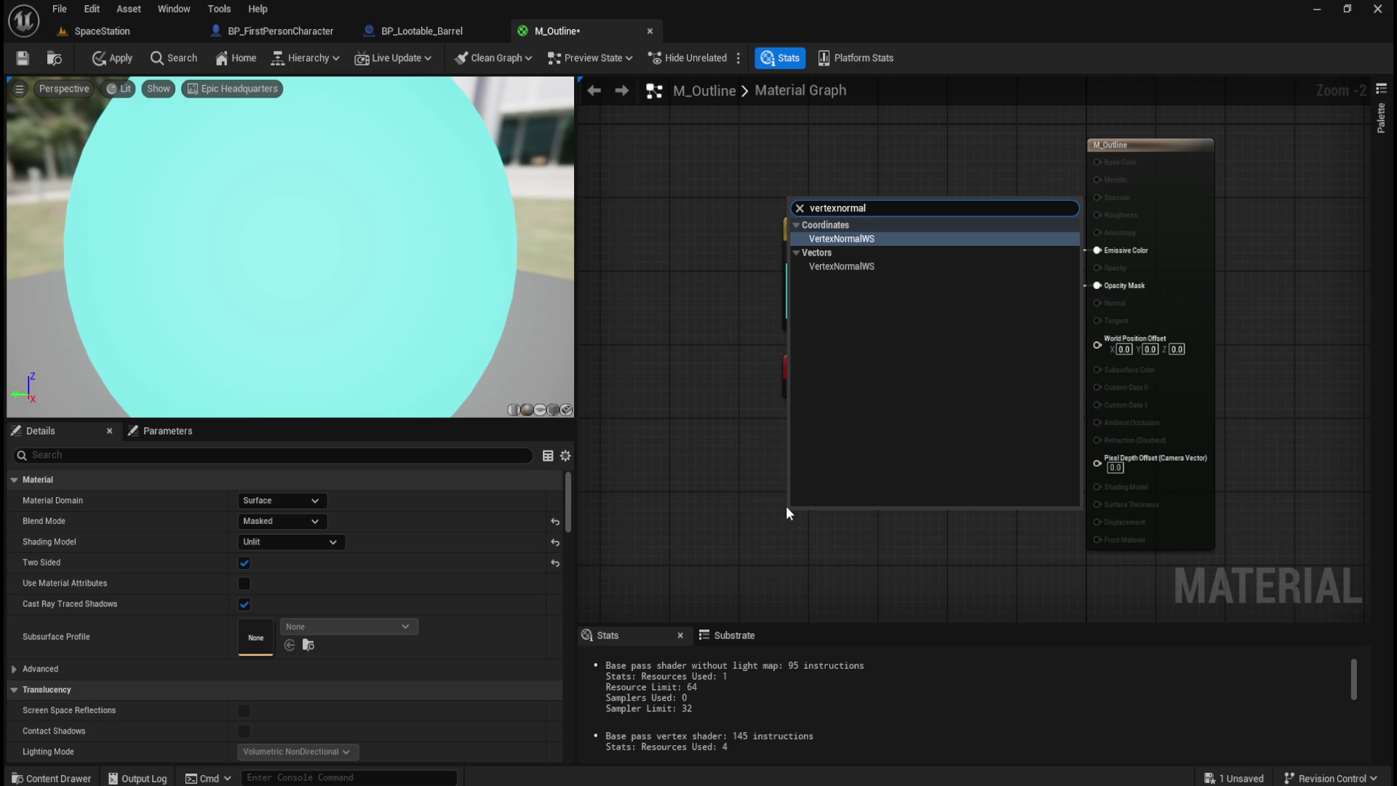
- Insert the VertexNormalWS input node and nudge it into place below the other nodes
{"action": "key", "text": "Down"}
{"action": "key", "text": "Up"}
{"action": "key", "text": "Return"}
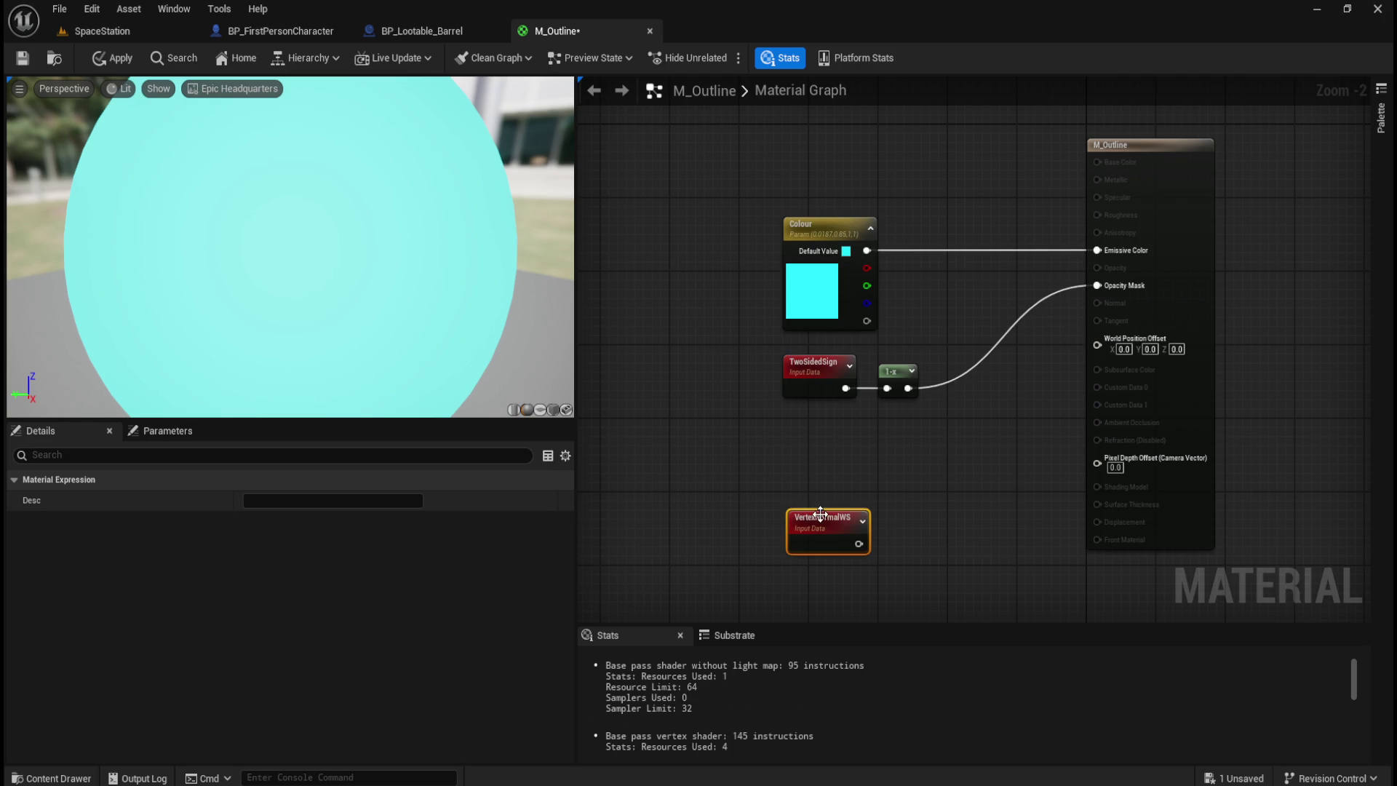
{"action": "left_click_drag", "start_coordinate": [846, 536], "coordinate": [859, 508]}
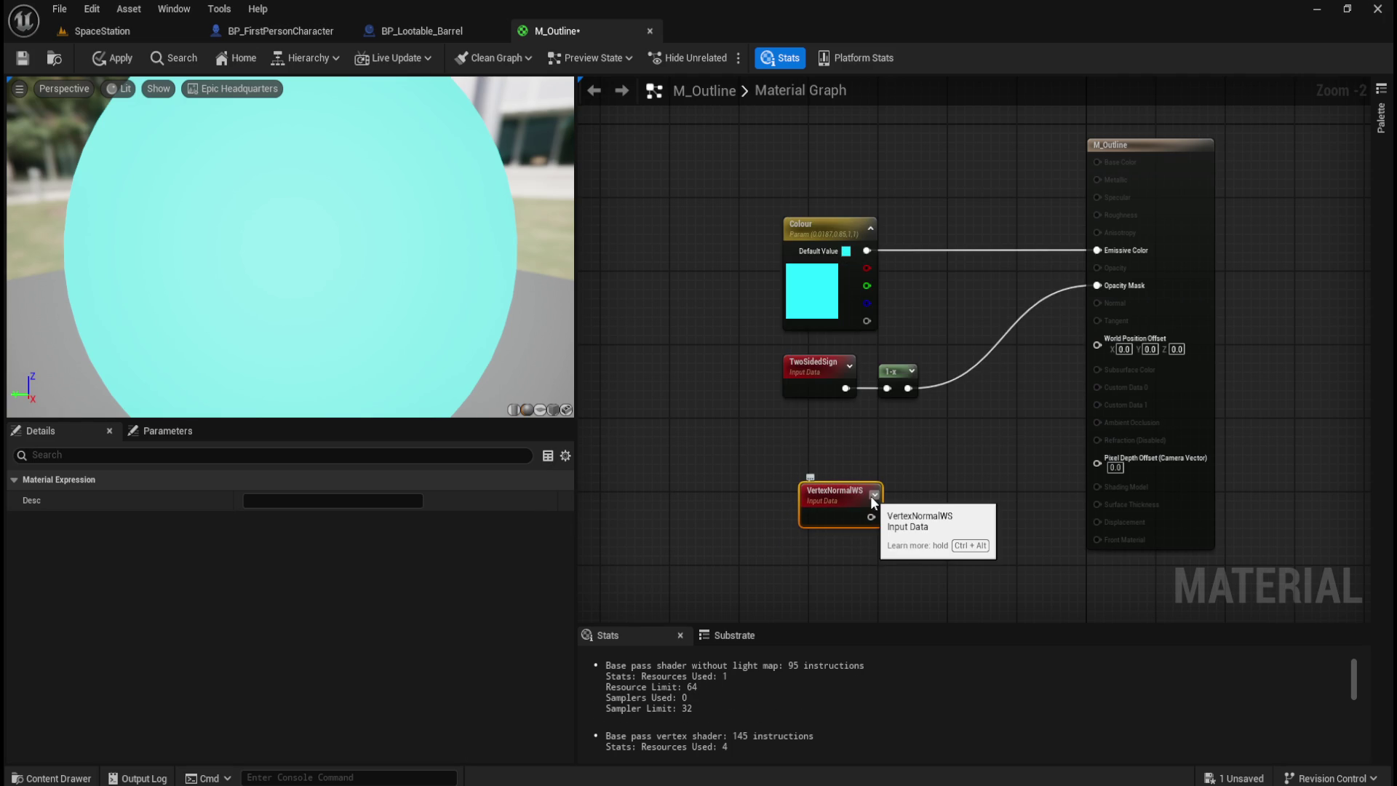
{"action": "left_click", "coordinate": [894, 518]}
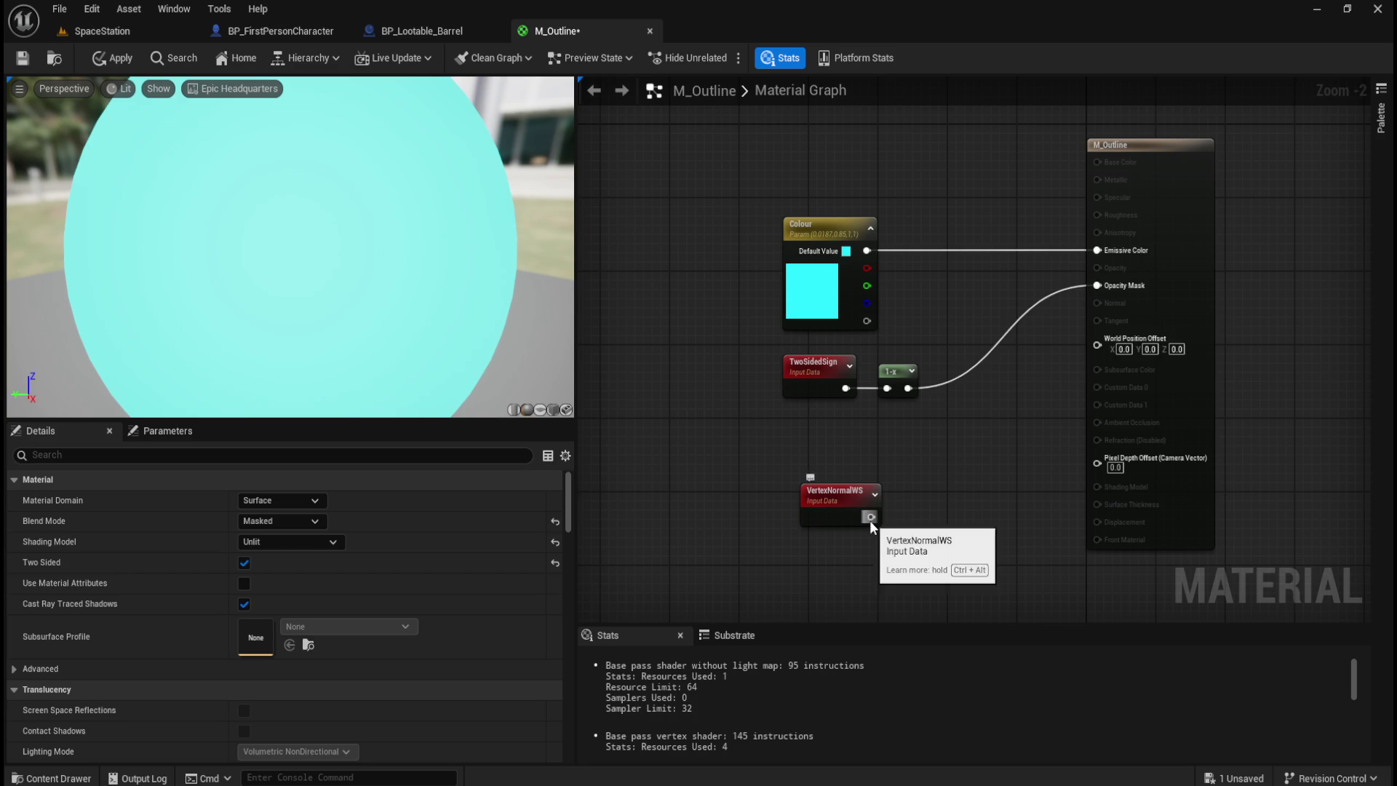
{"action": "left_click_drag", "start_coordinate": [871, 518], "coordinate": [928, 512]}
- Try out Multiply and MultiplyAdd nodes off VertexNormalWS, deleting both
{"action": "type", "text": "multiply"}
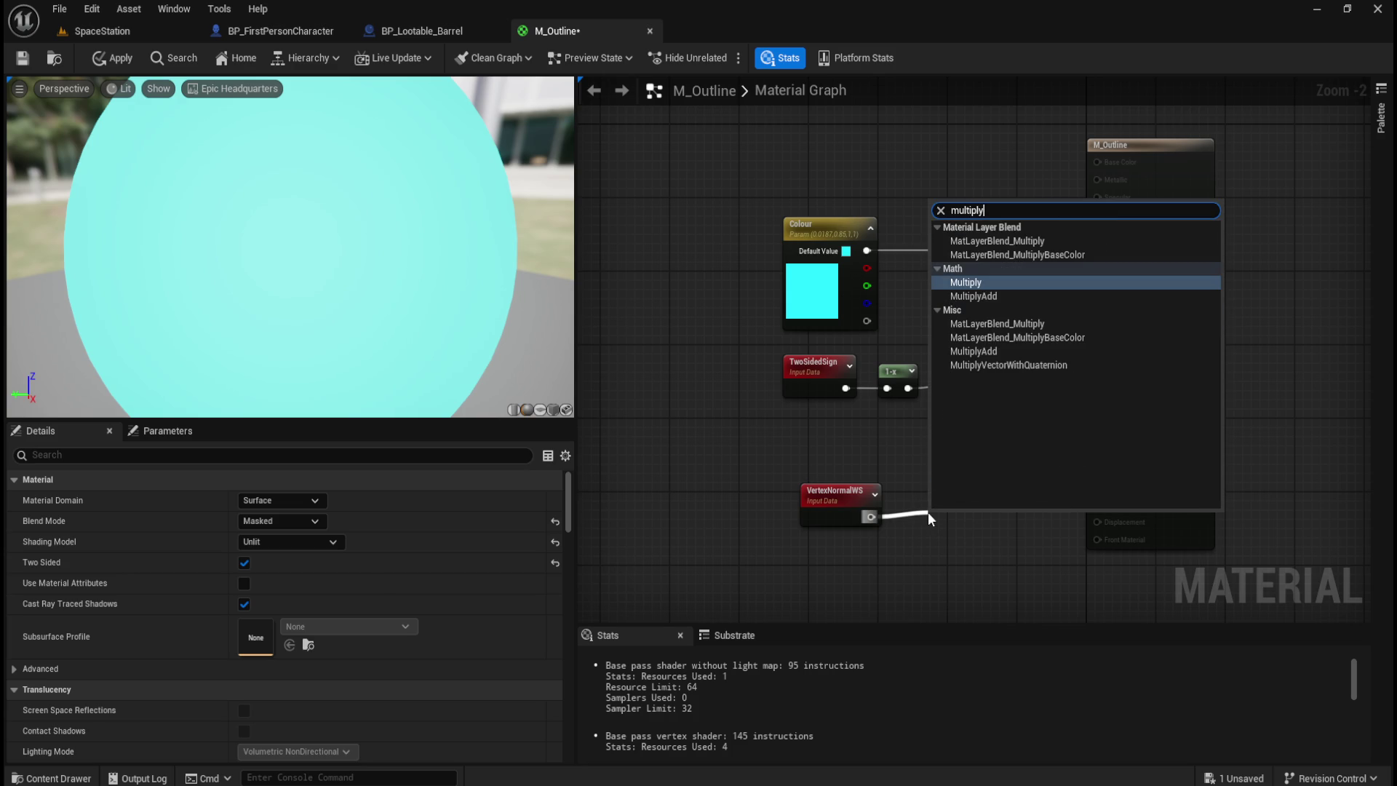
{"action": "key", "text": "Return"}
{"action": "left_click_drag", "start_coordinate": [904, 489], "coordinate": [993, 553]}
{"action": "key", "text": "q"}
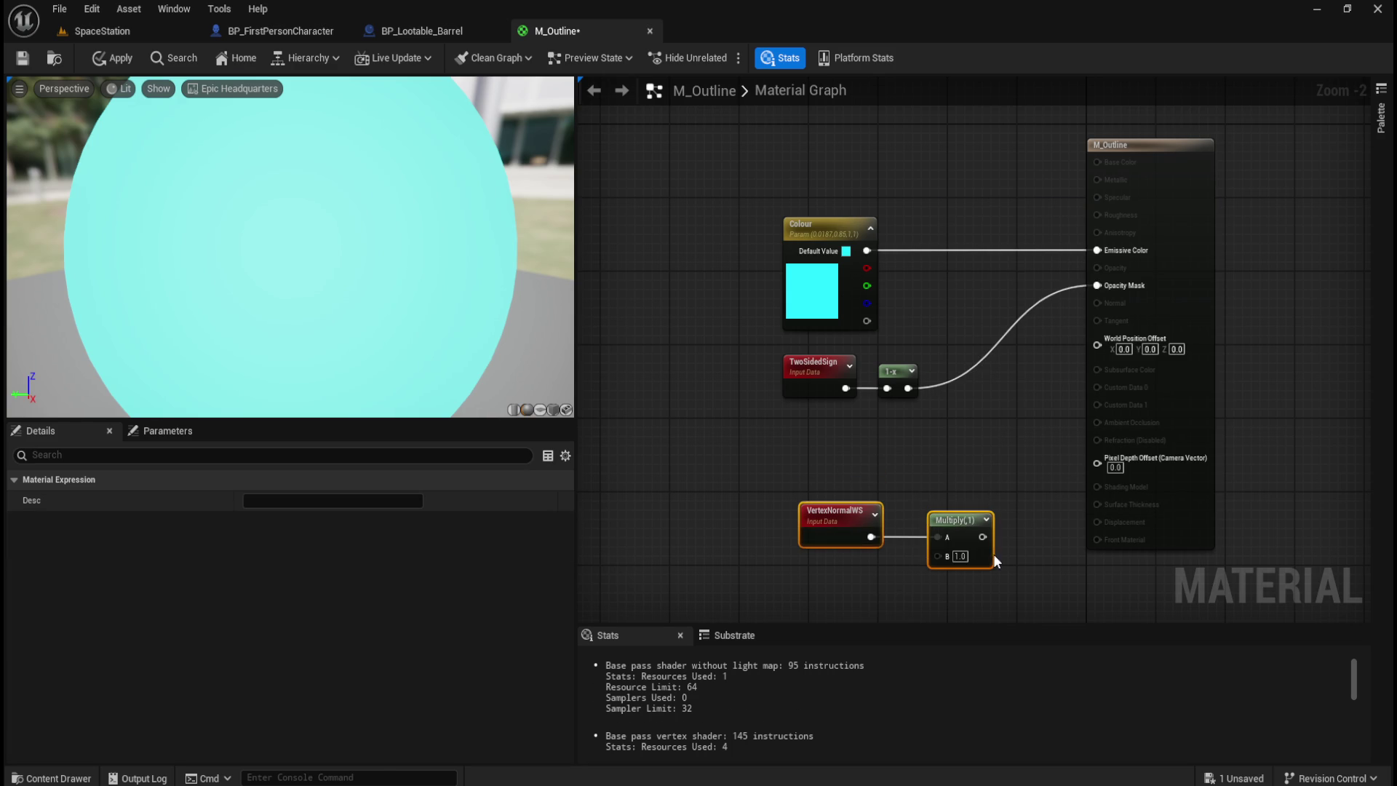
{"action": "left_click", "coordinate": [956, 480]}
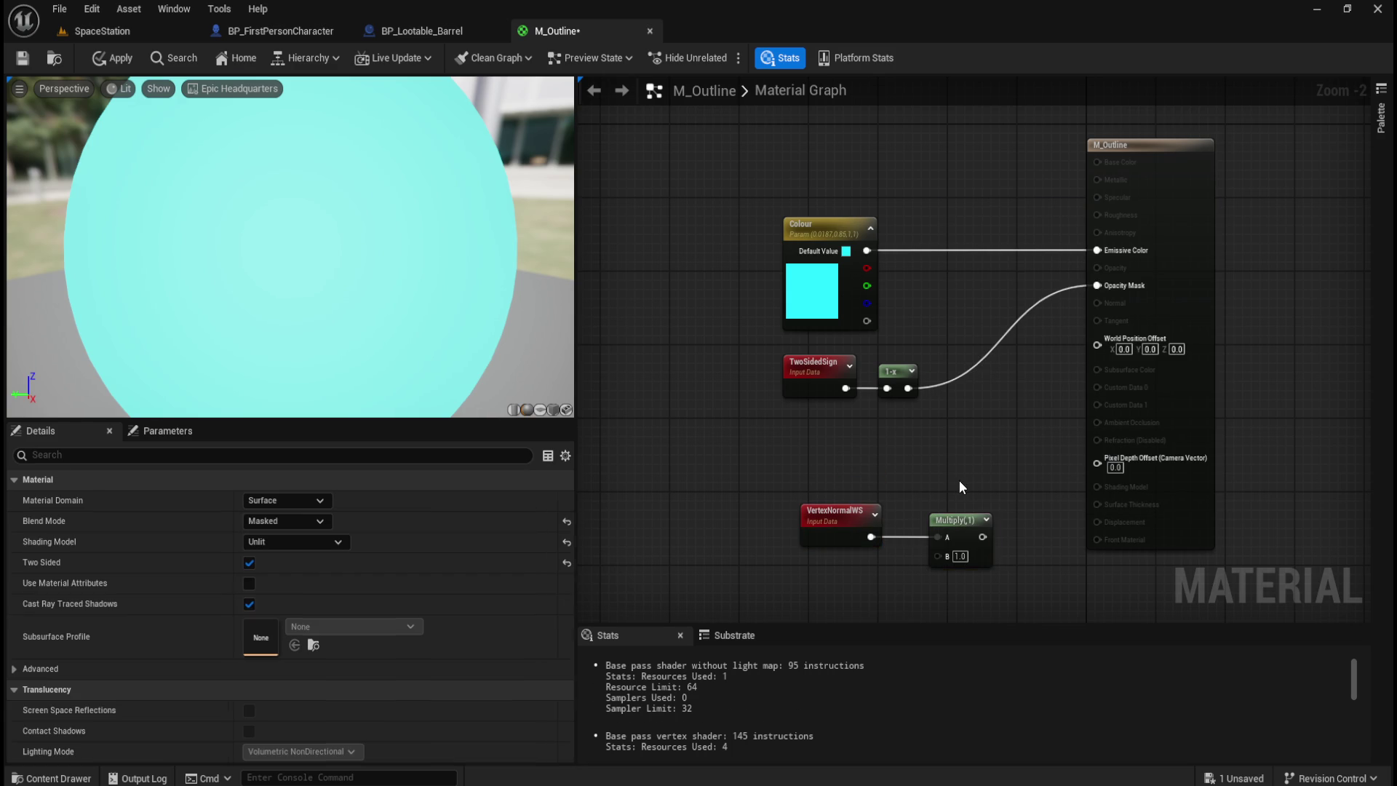
{"action": "left_click", "coordinate": [970, 518]}
{"action": "key", "text": "Delete"}
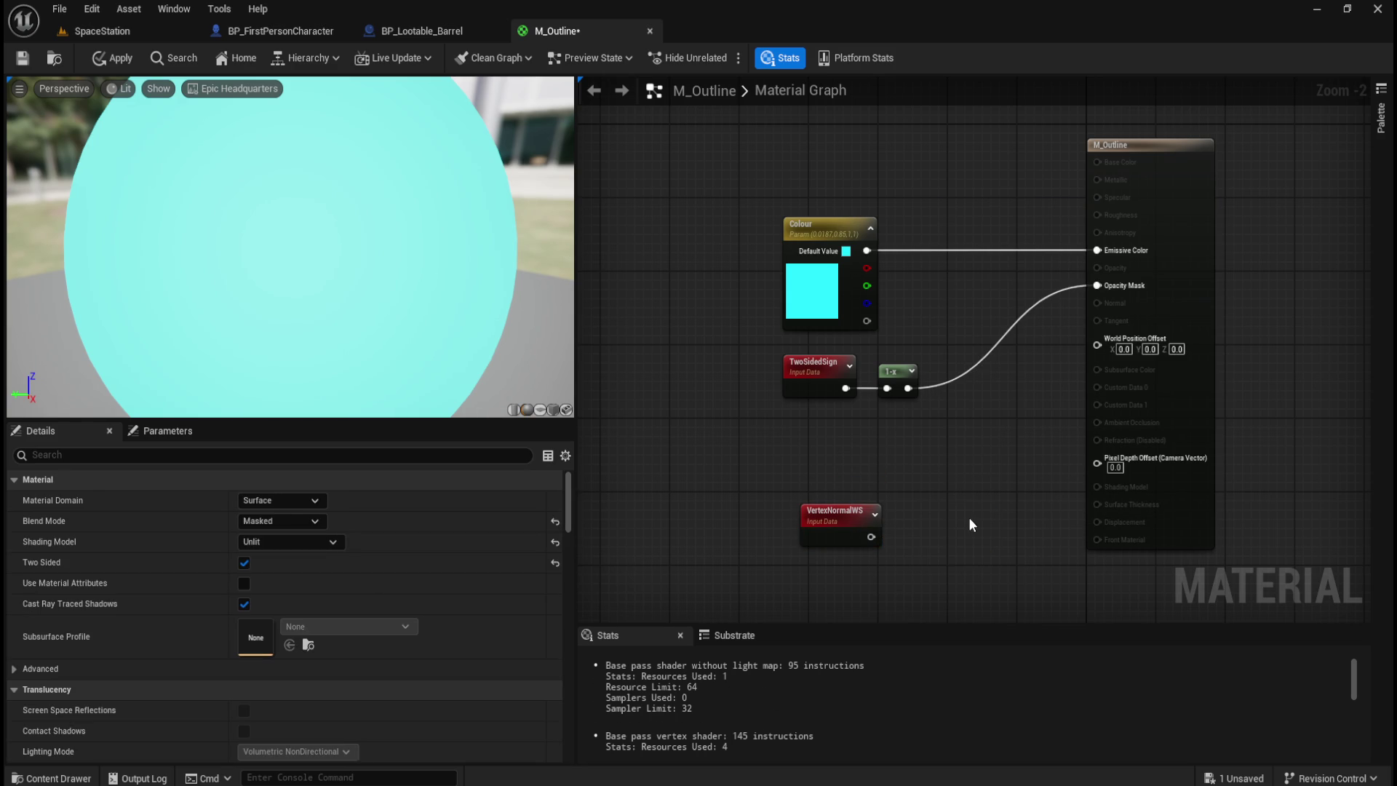
{"action": "right_click", "coordinate": [958, 509]}
{"action": "type", "text": "multiply"}
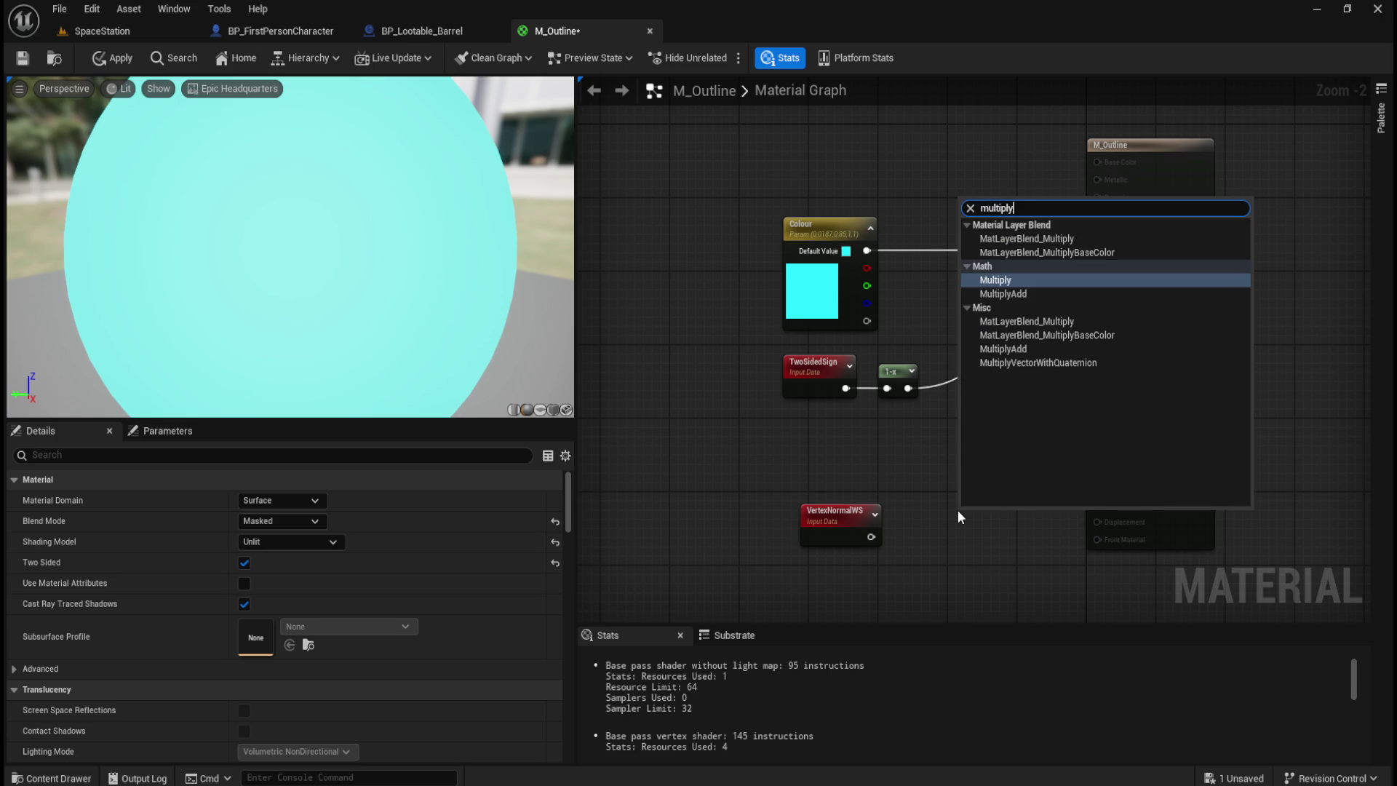
{"action": "key", "text": "Down"}
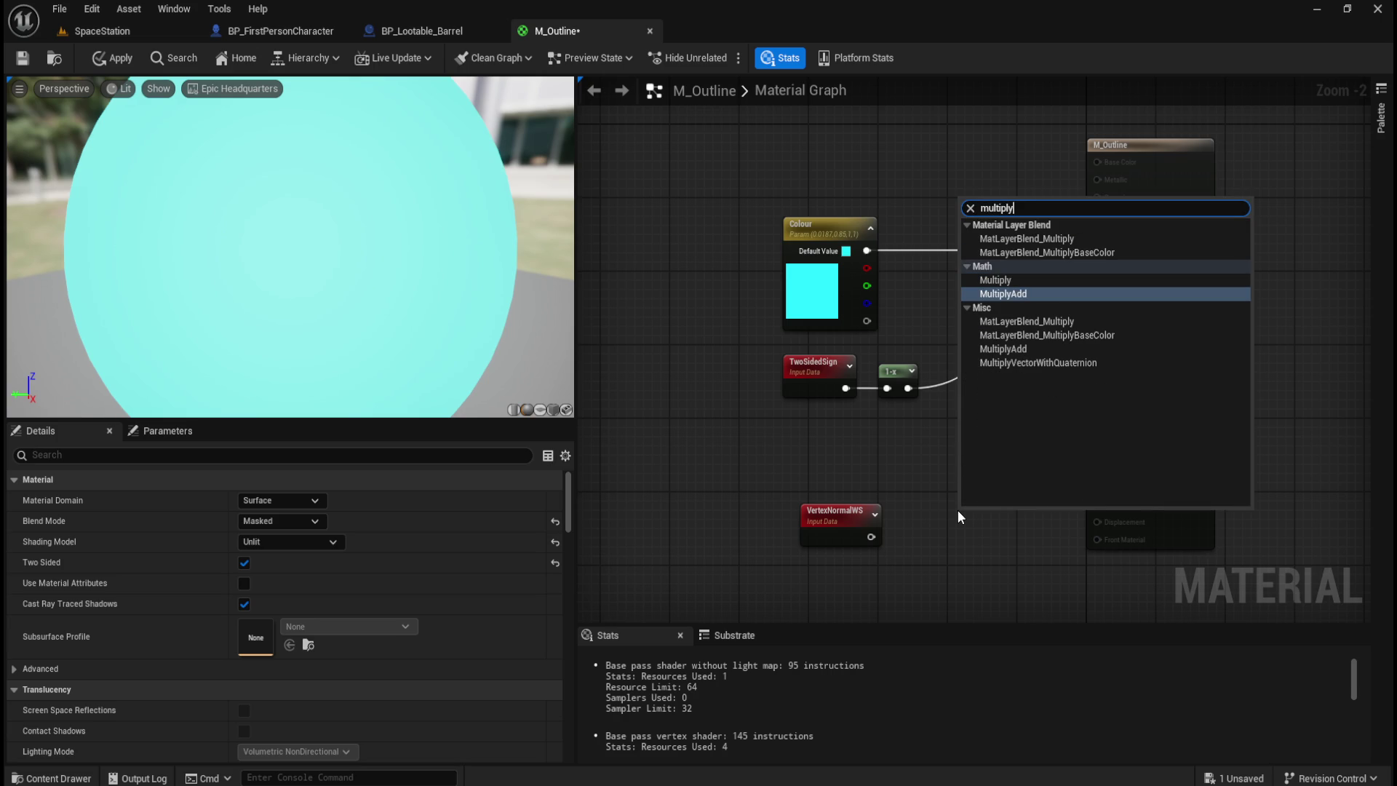
{"action": "key", "text": "Return"}
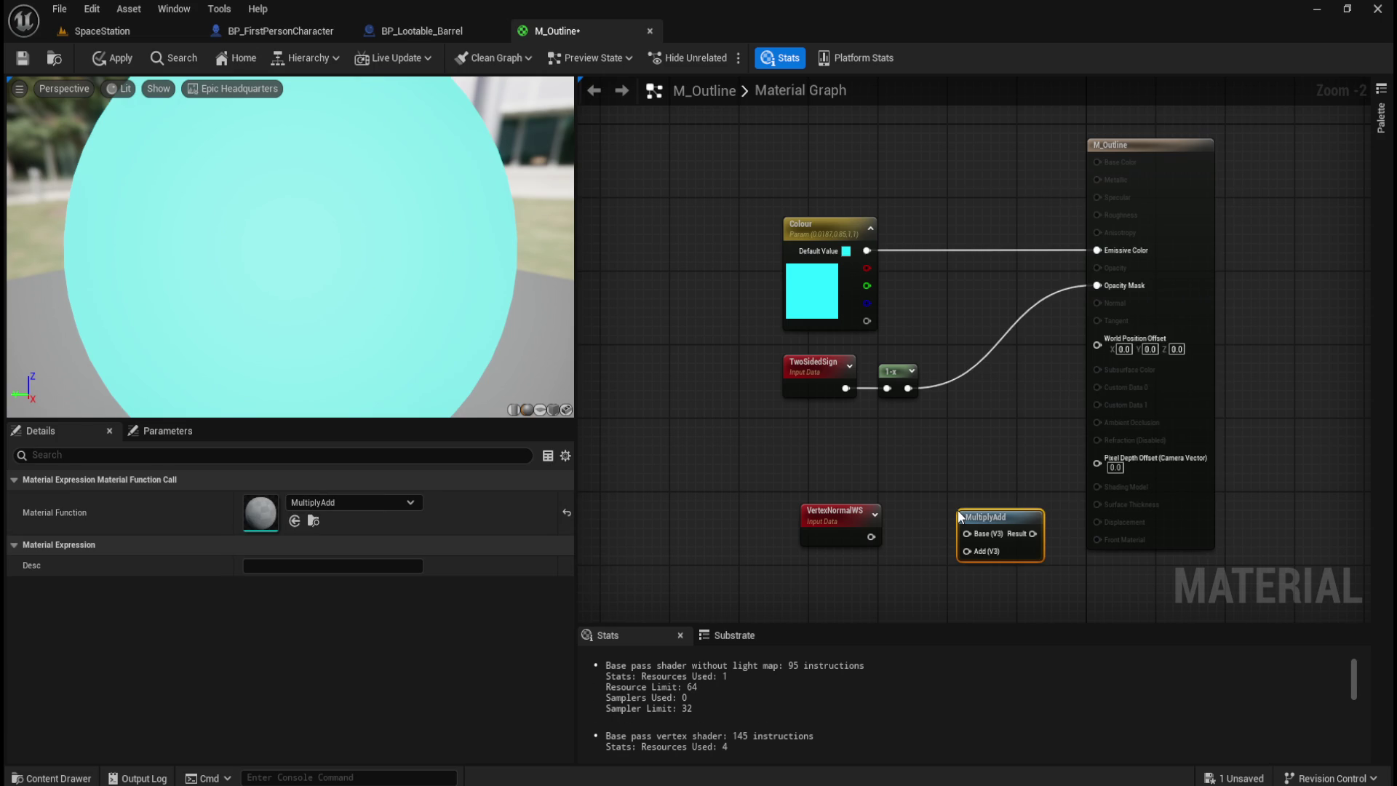
{"action": "key", "text": "Delete"}
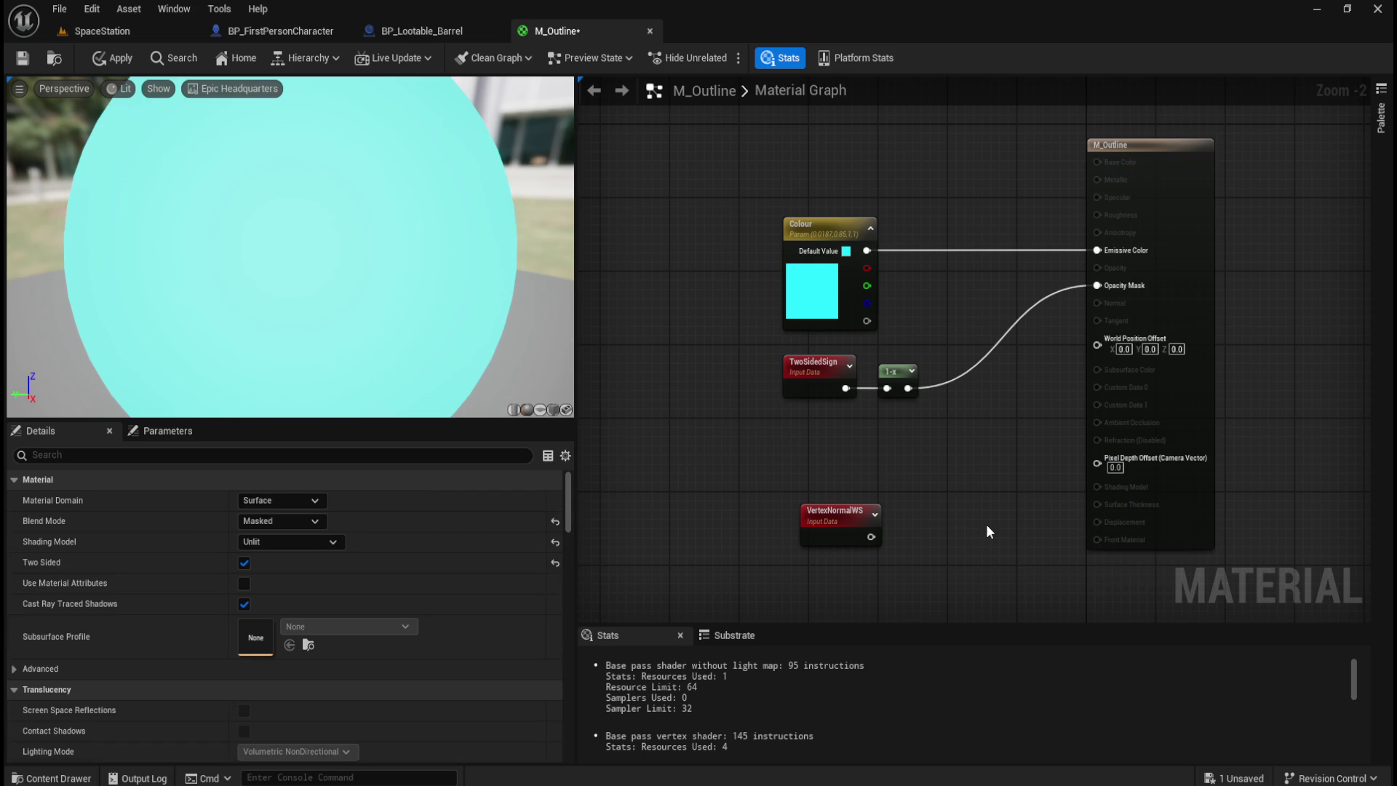
- Add a Math Multiply node and wire VertexNormalWS into its A input
{"action": "right_click", "coordinate": [944, 533]}
{"action": "type", "text": "mu"}
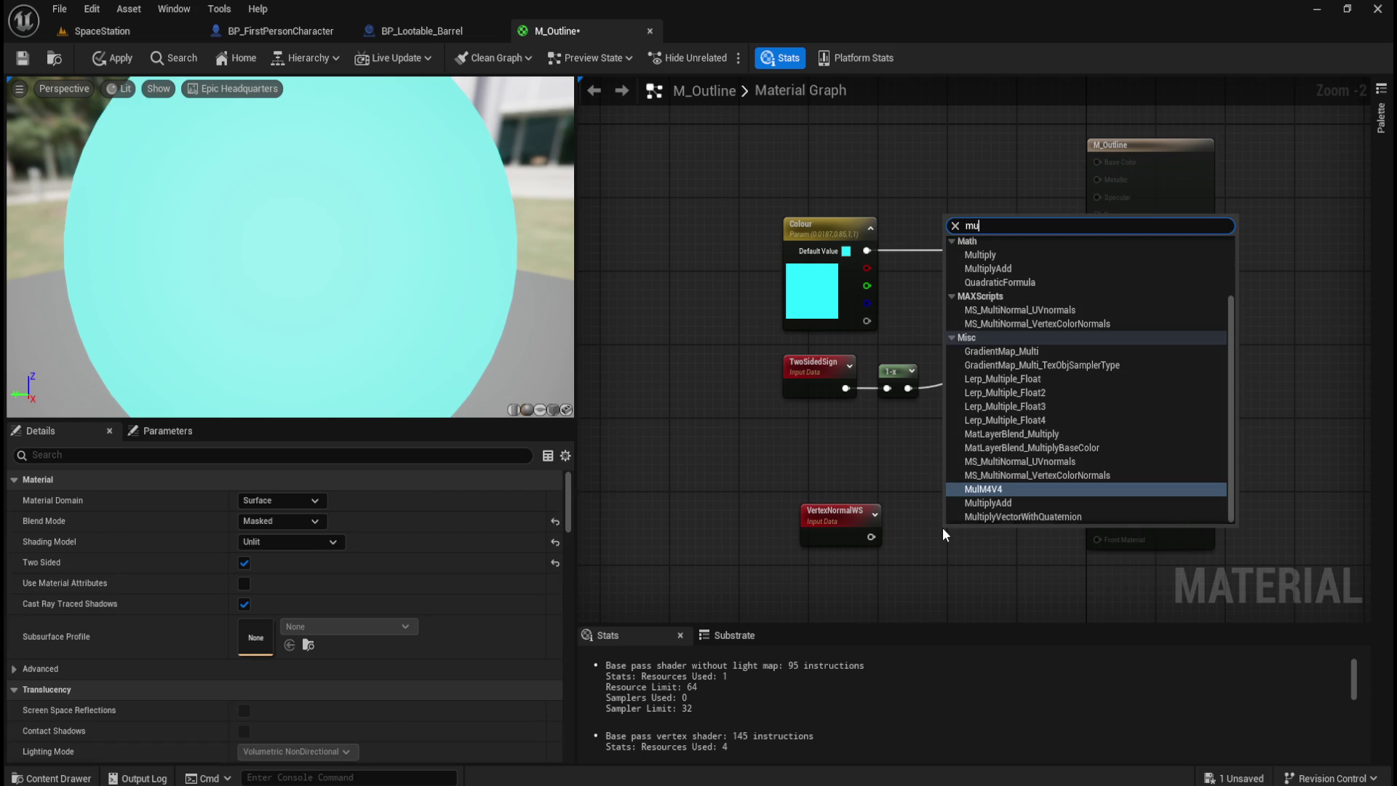
{"action": "type", "text": "ltiply"}
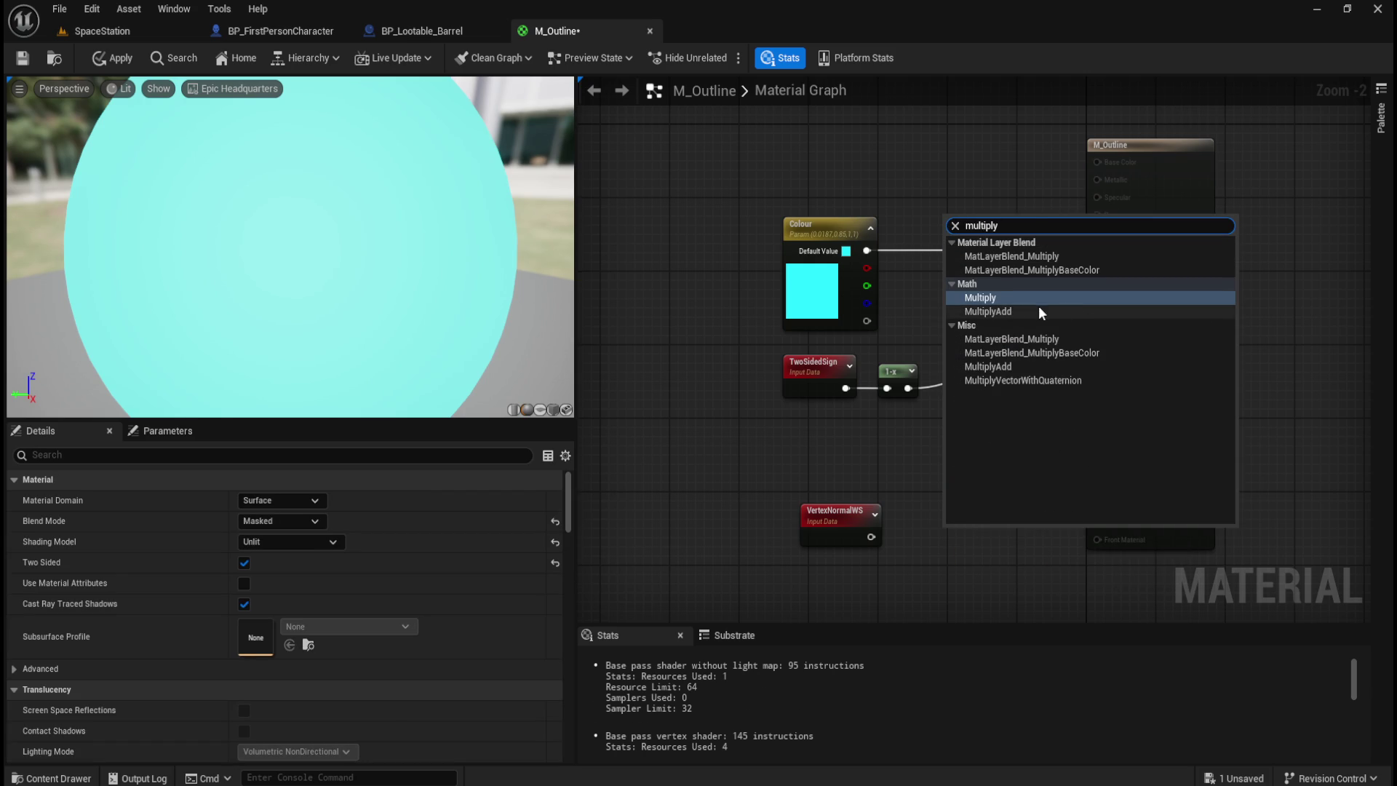
{"action": "left_click", "coordinate": [995, 298]}
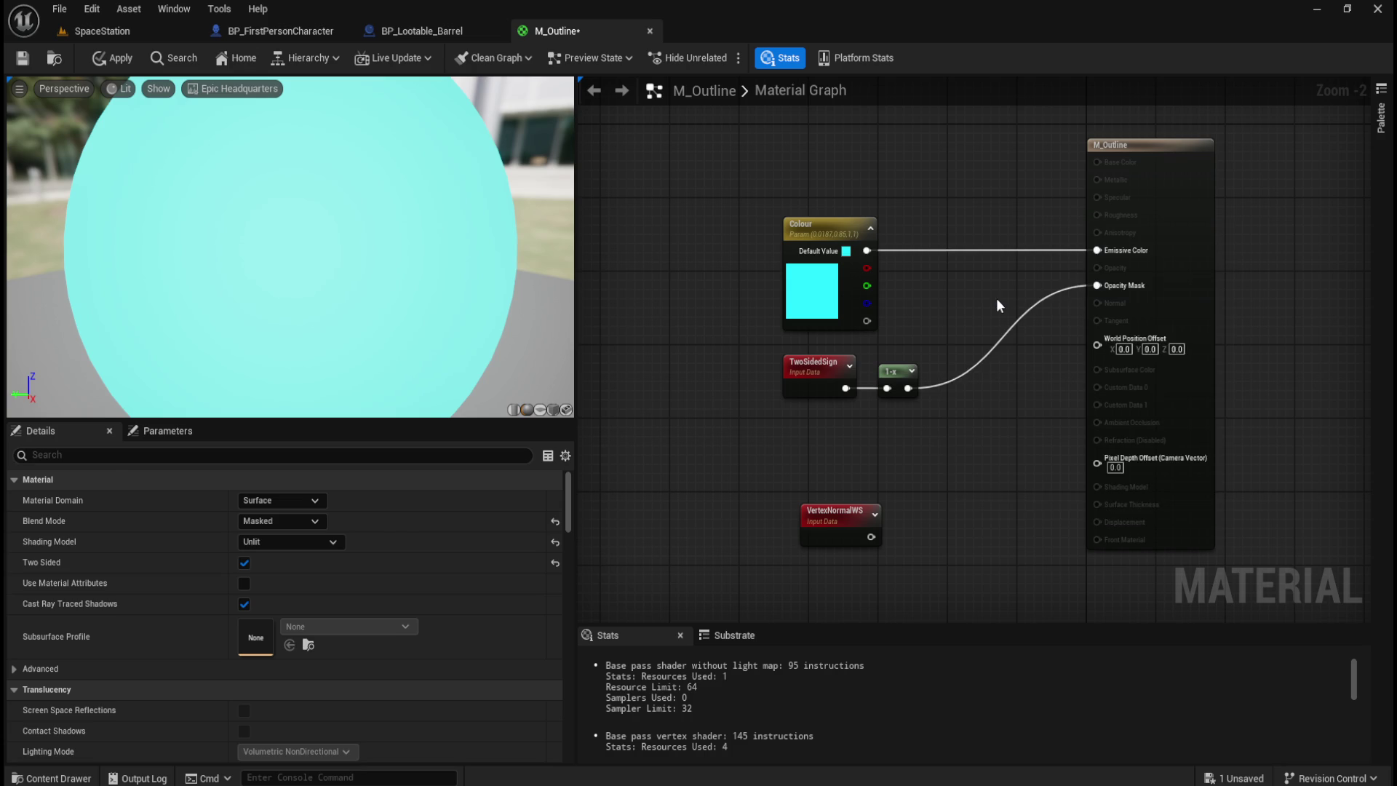
{"action": "left_click_drag", "start_coordinate": [997, 548], "coordinate": [995, 542]}
{"action": "left_click_drag", "start_coordinate": [871, 537], "coordinate": [954, 556]}
{"action": "left_click", "coordinate": [965, 479]}
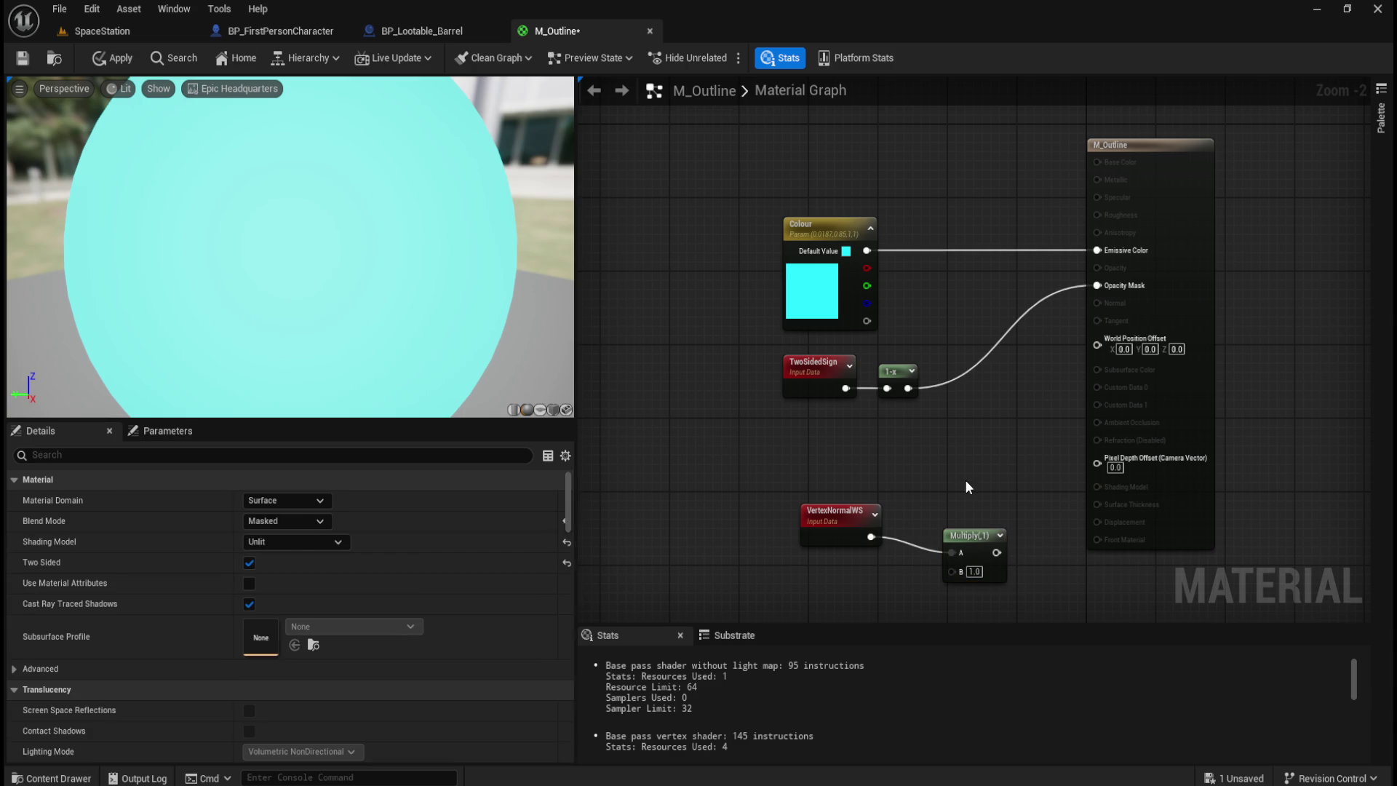
{"action": "right_click", "coordinate": [797, 604]}
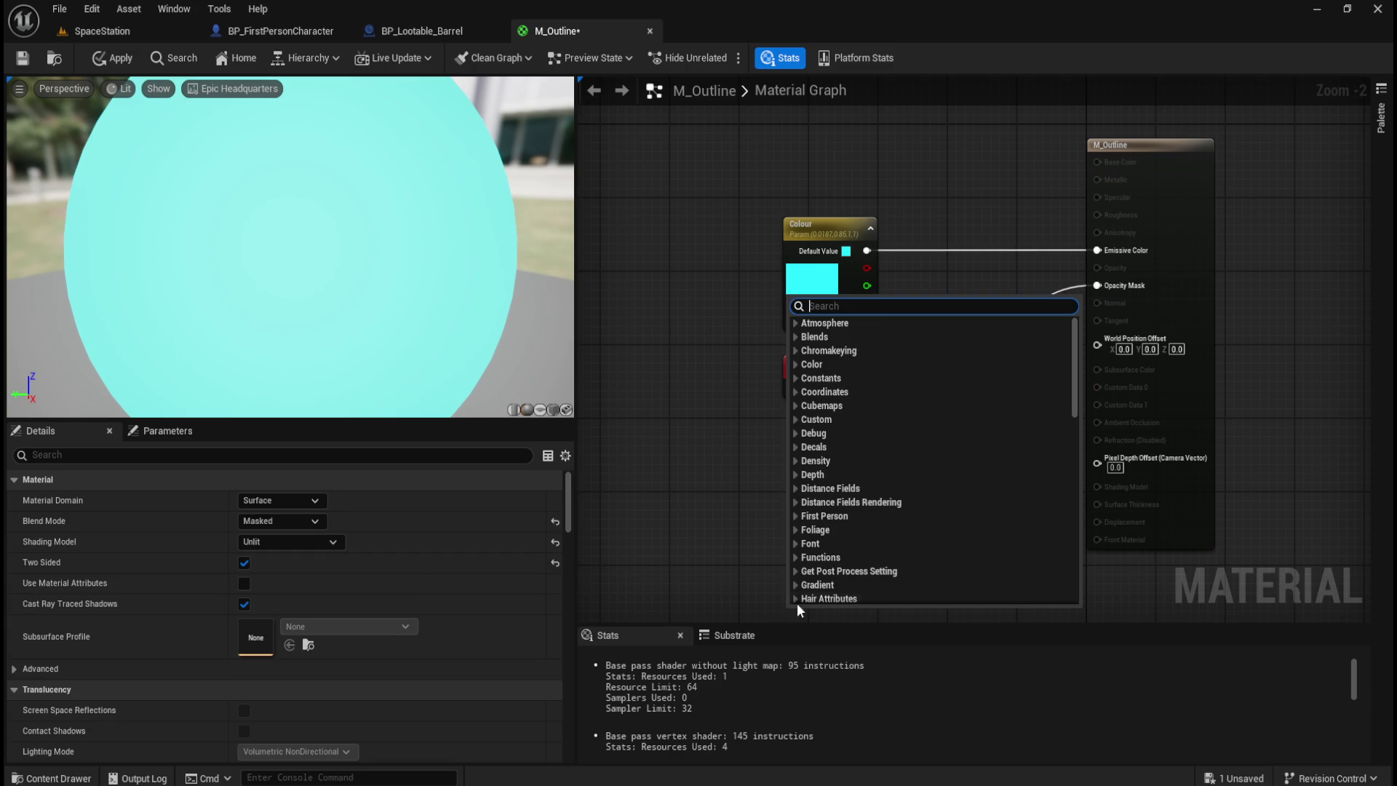
{"action": "type", "text": "linethi"}
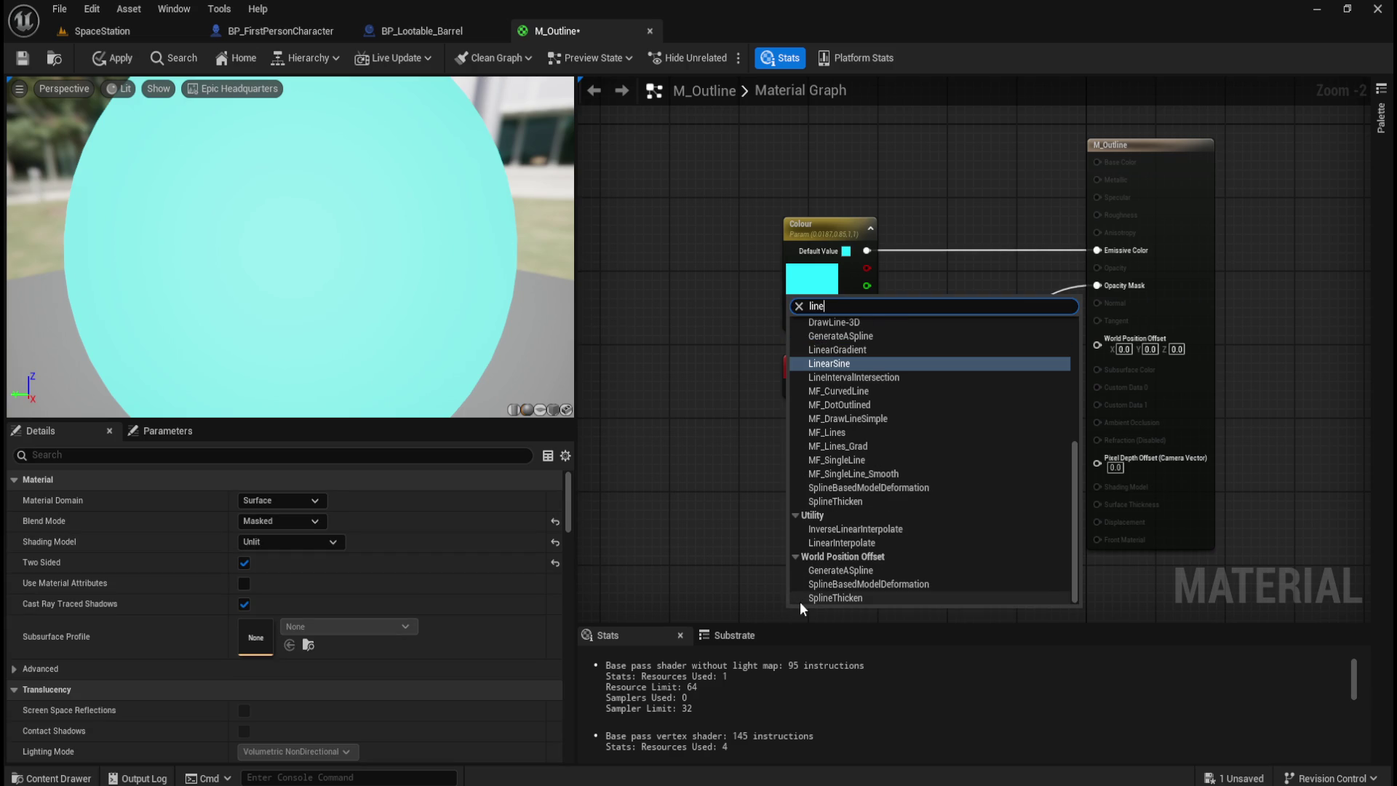
{"action": "key", "text": "Return"}
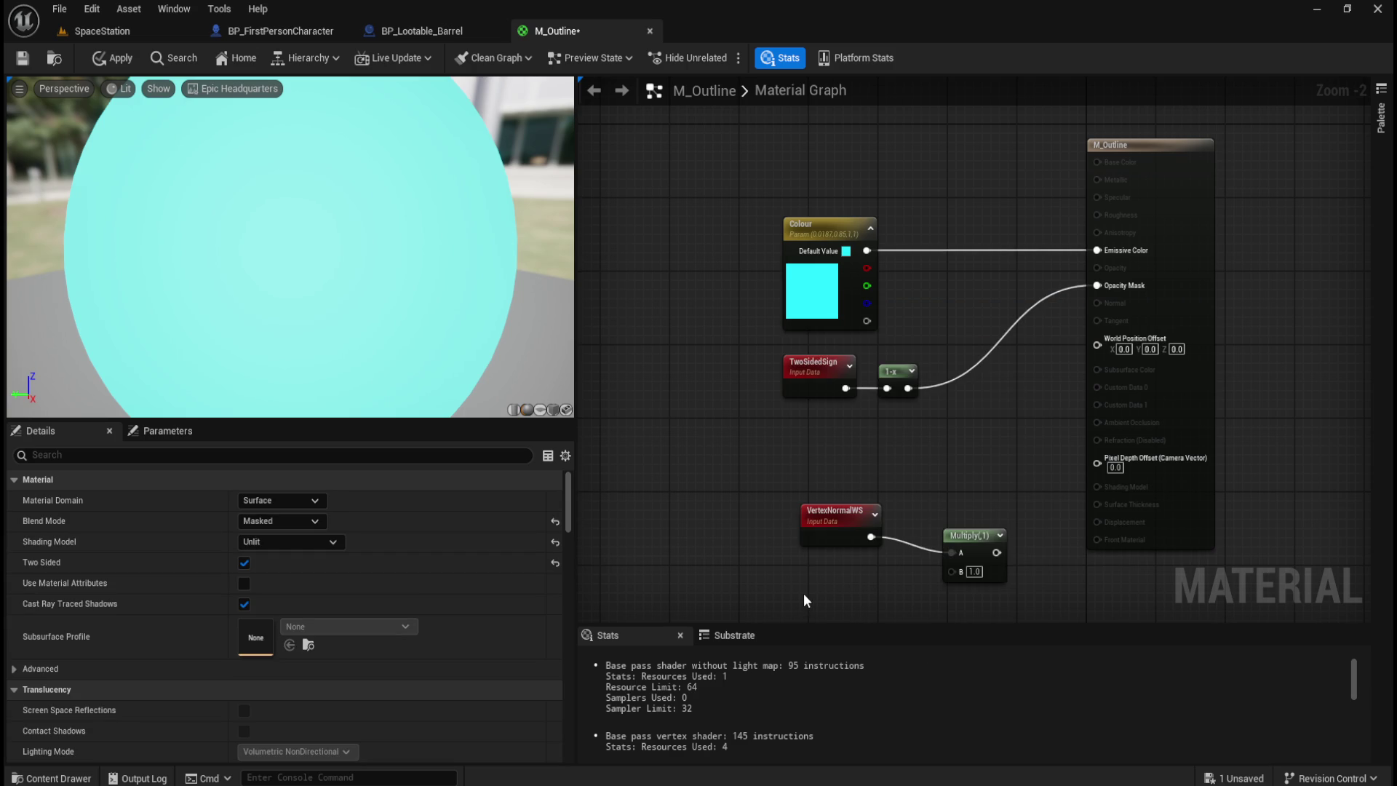
{"action": "right_click", "coordinate": [803, 593]}
{"action": "type", "text": "paramete"}
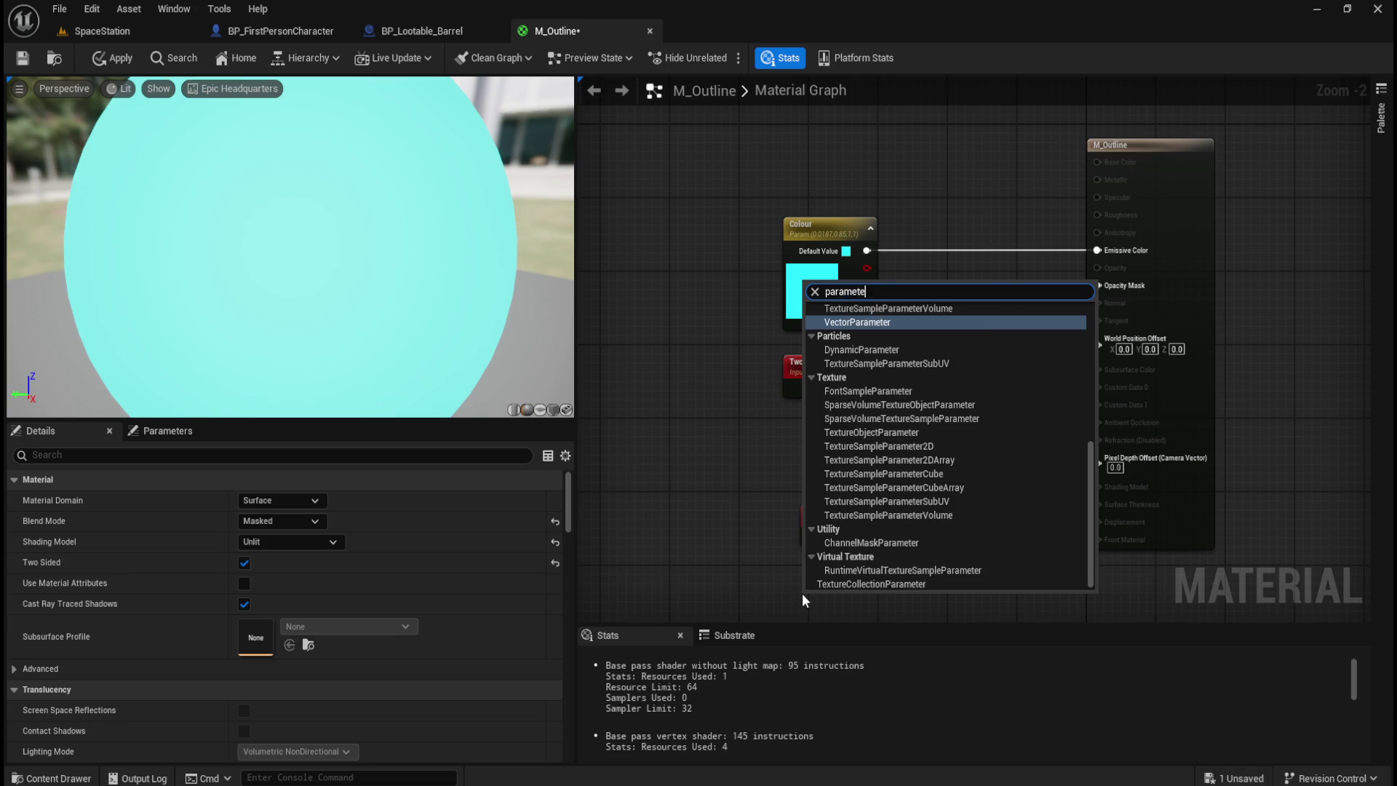
{"action": "scroll", "coordinate": [924, 511], "scroll_direction": "up", "scroll_amount": 2}
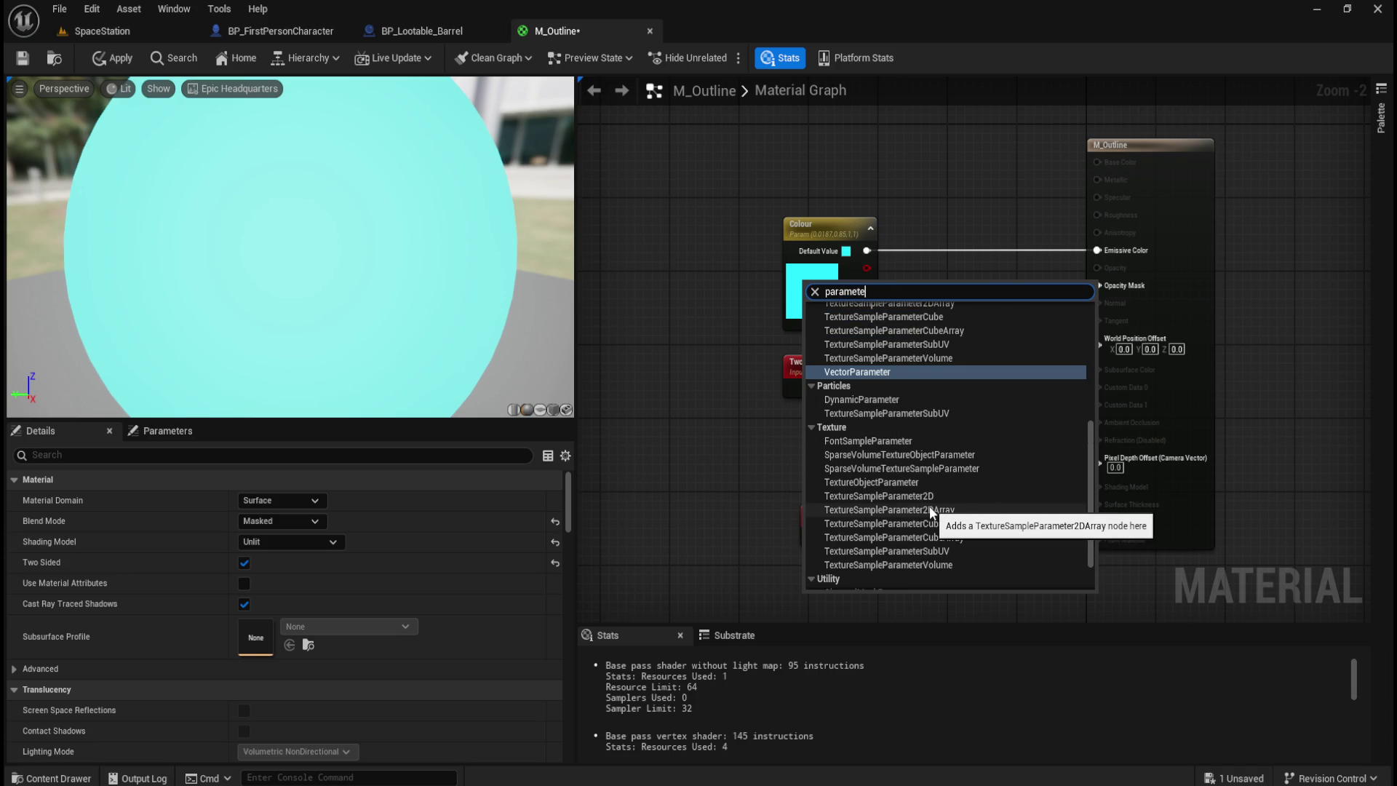
{"action": "key", "text": "ctrl+a"}
{"action": "type", "text": "constant"}
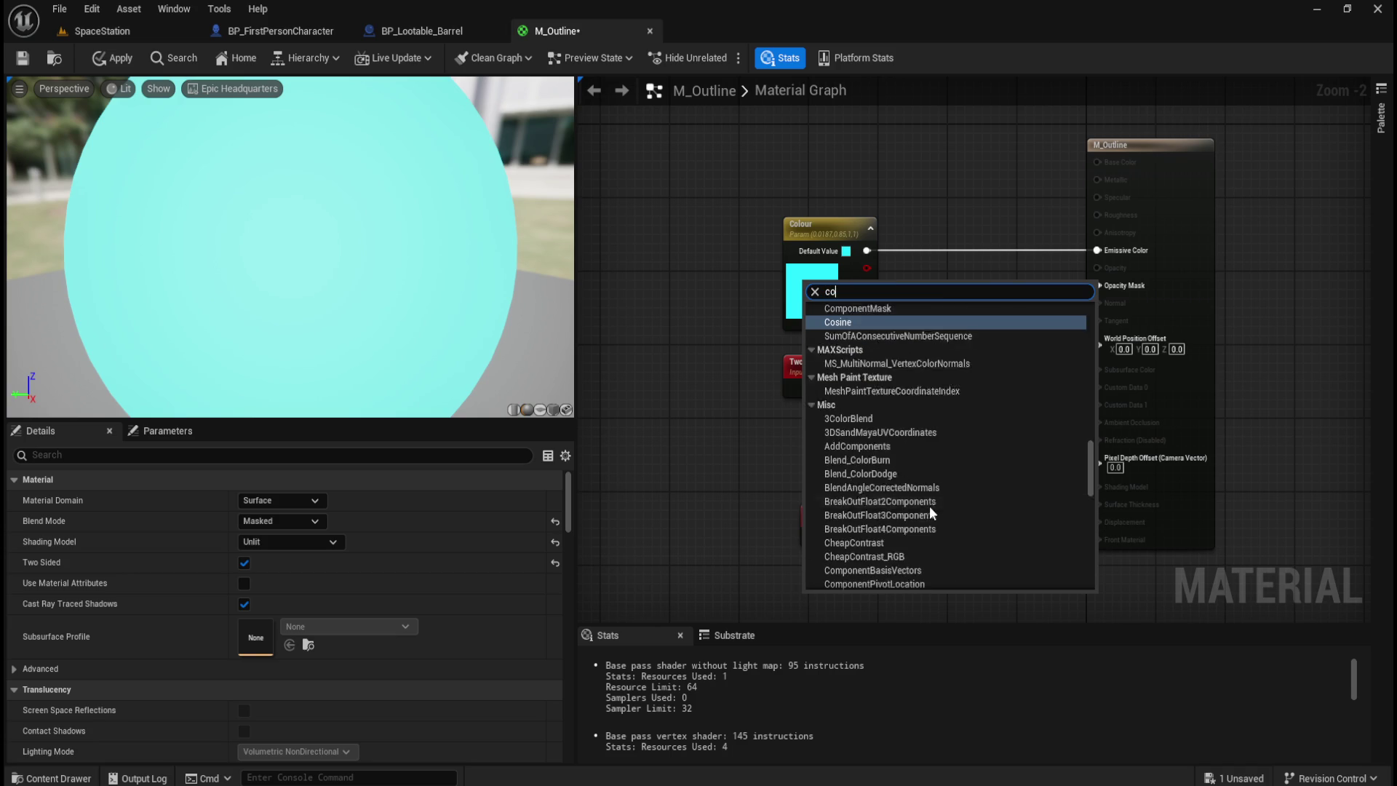
{"action": "key", "text": "Return"}
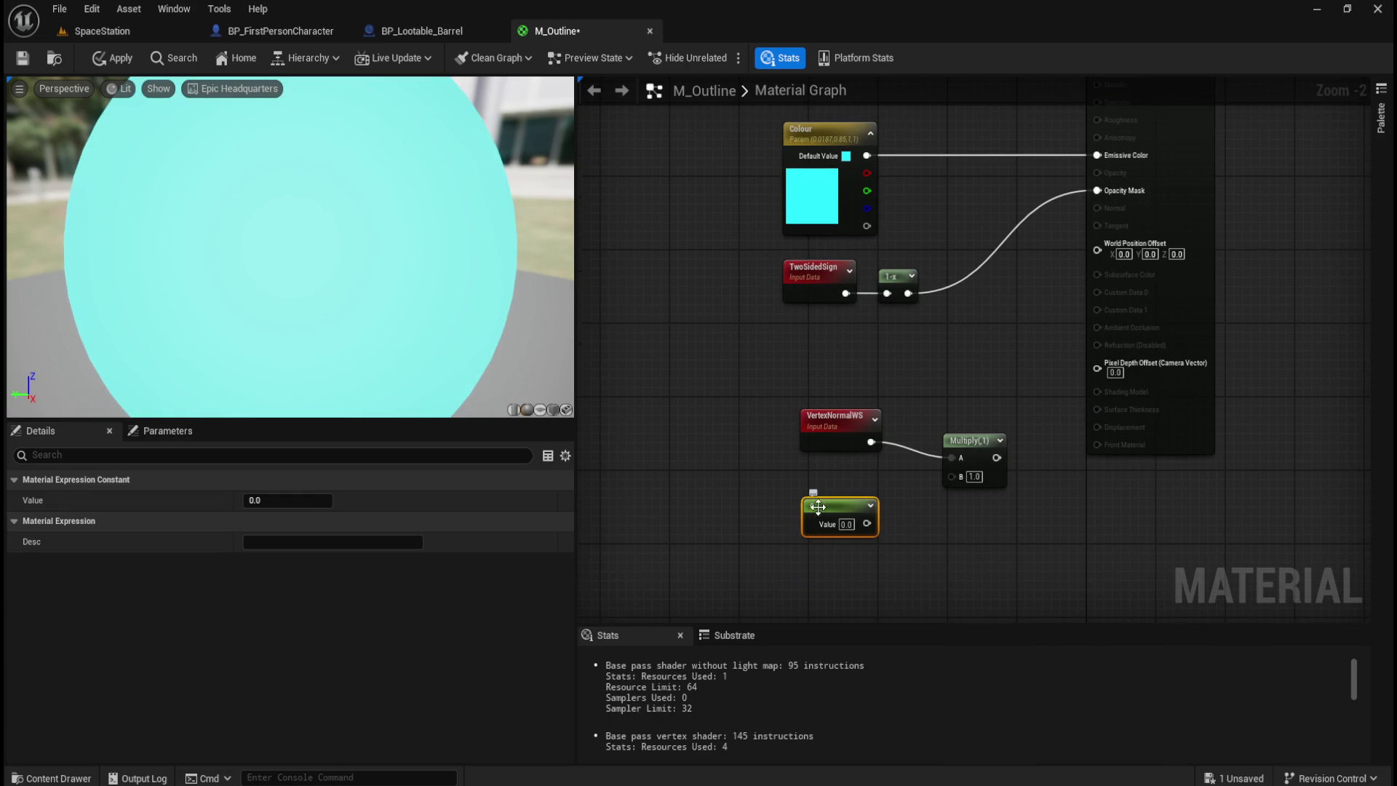
{"action": "left_click", "coordinate": [285, 501]}
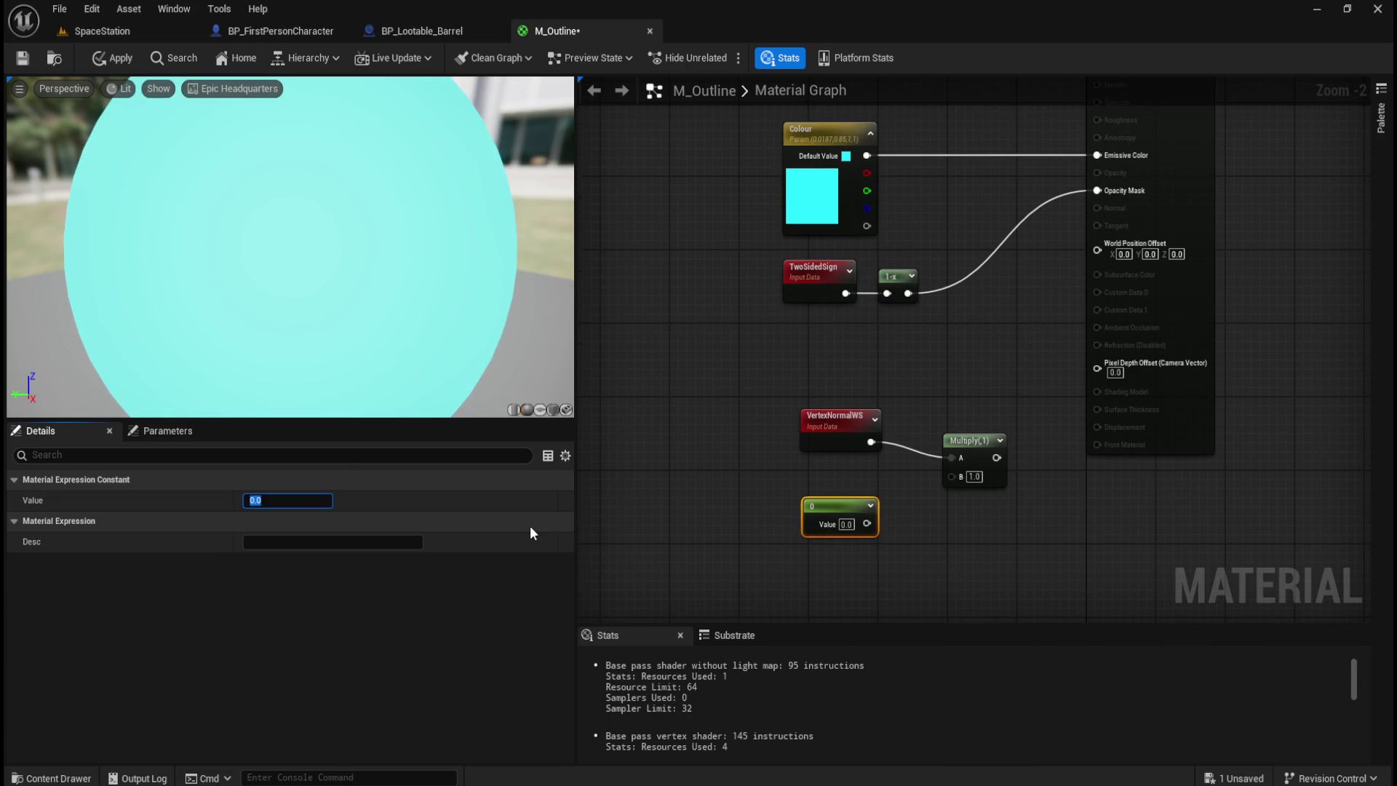
{"action": "left_click", "coordinate": [348, 544]}
{"action": "type", "text": "asdasd"}
{"action": "left_click", "coordinate": [679, 521]}
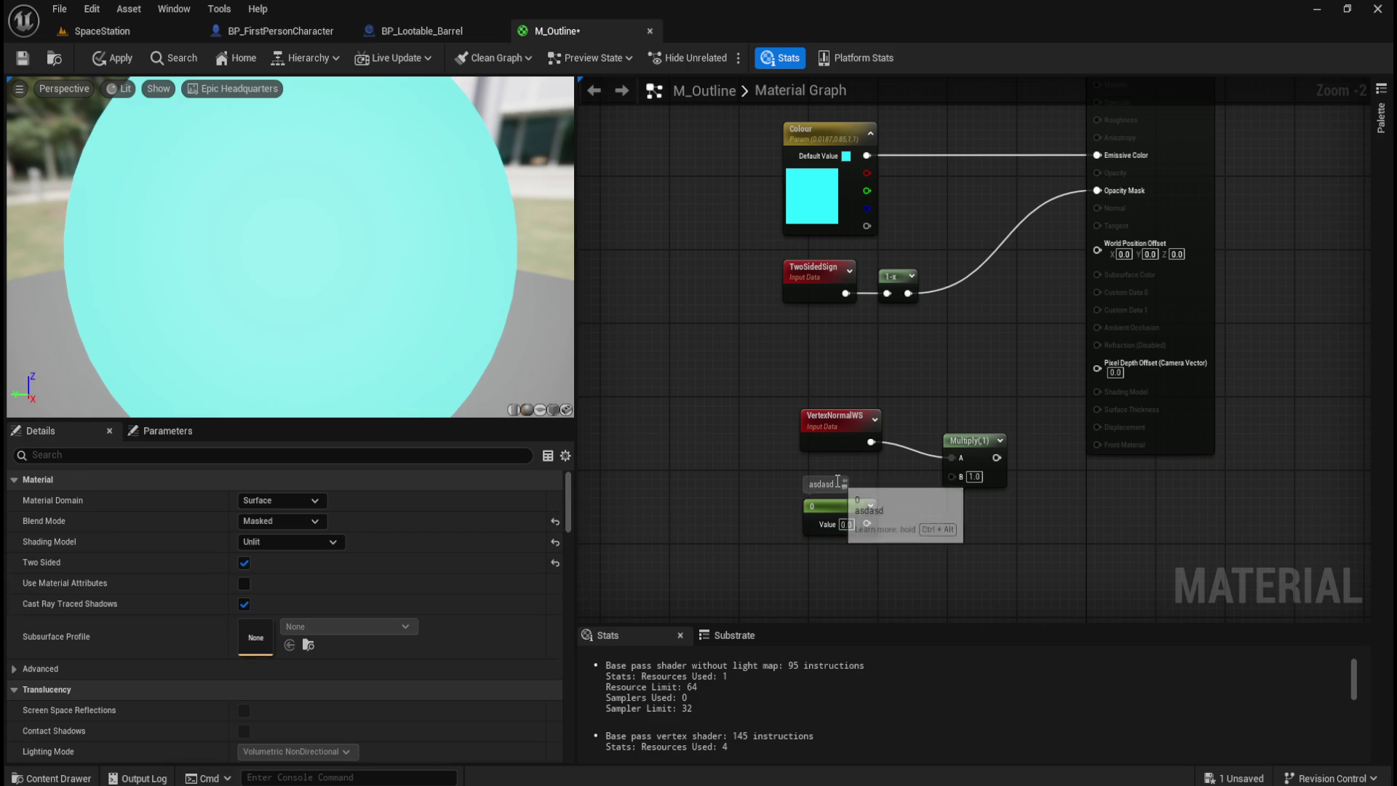
{"action": "left_click", "coordinate": [832, 505]}
{"action": "left_click", "coordinate": [334, 544]}
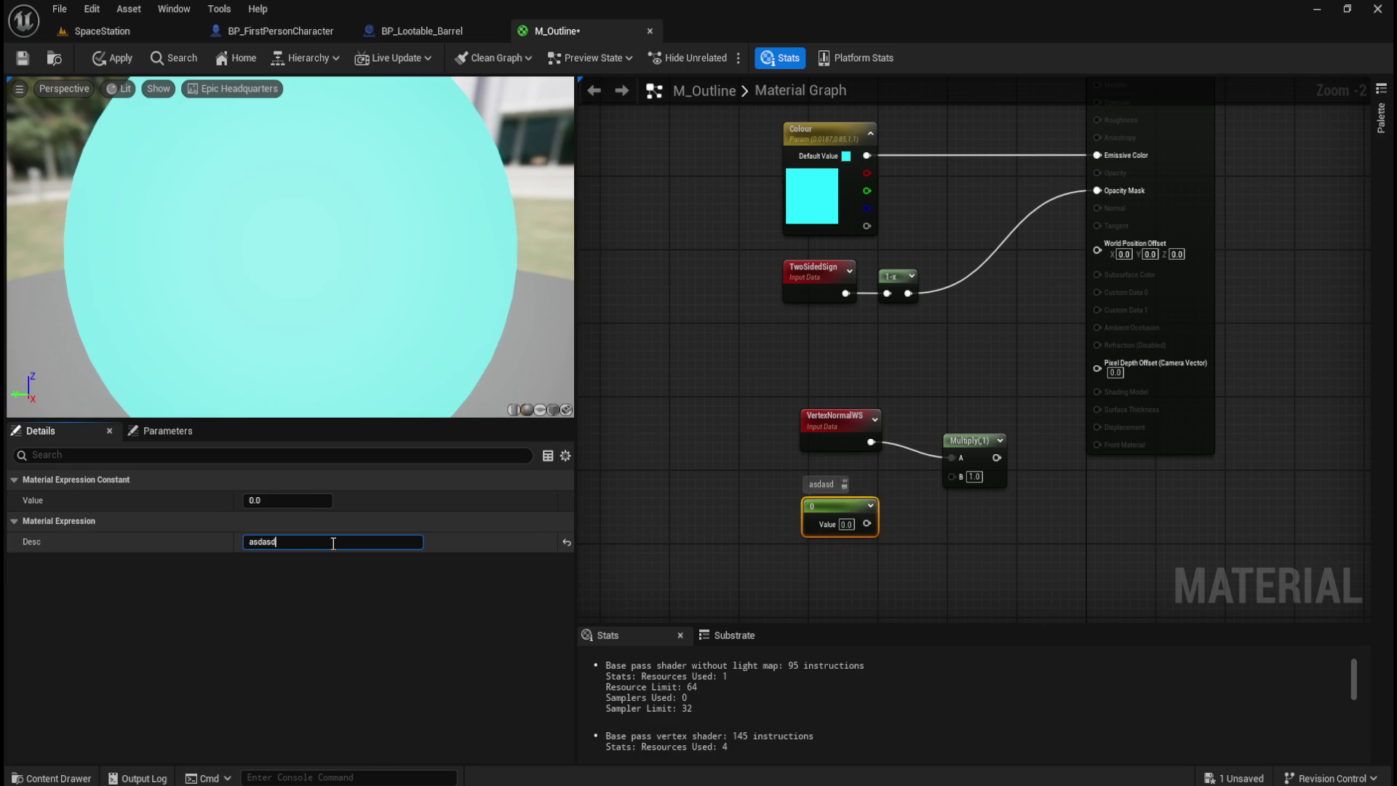
{"action": "left_click", "coordinate": [691, 518]}
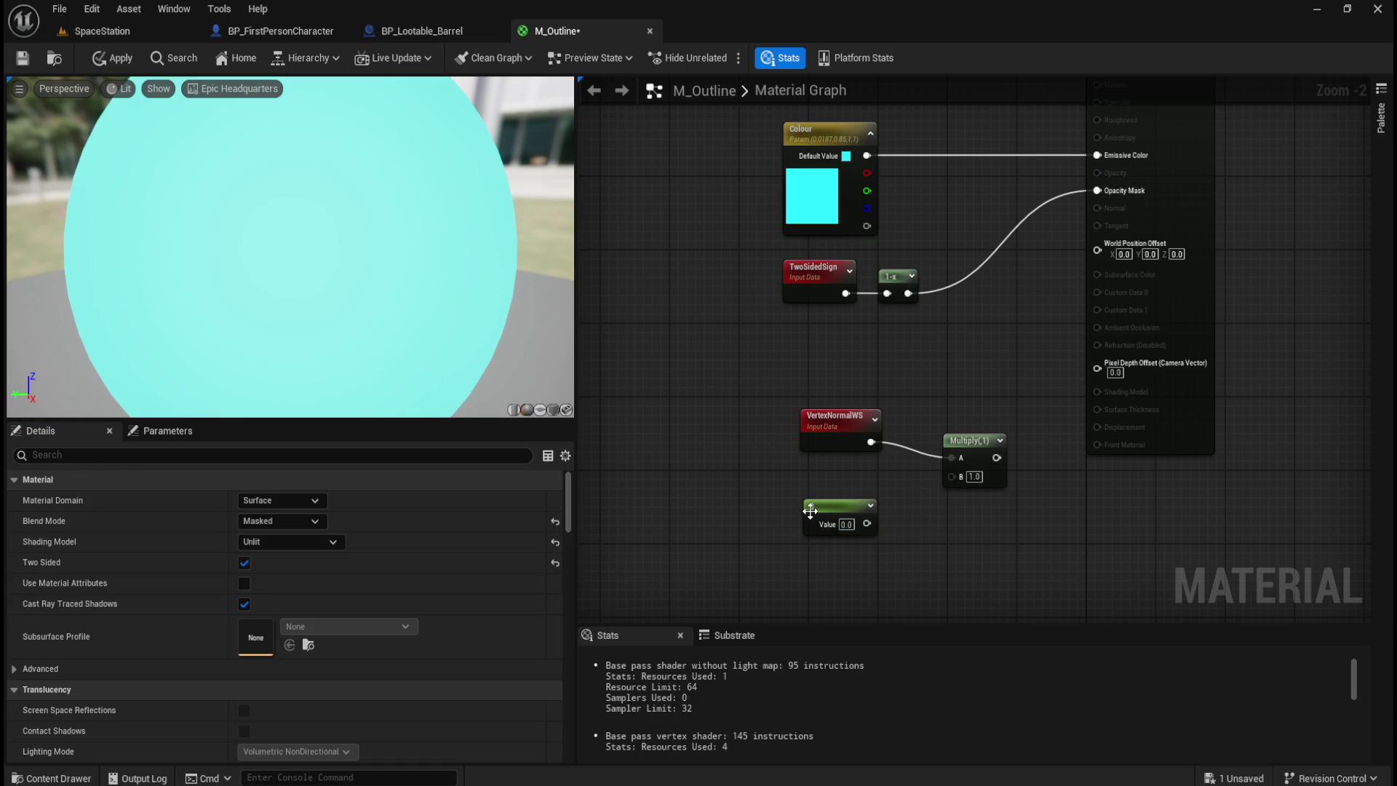
{"action": "left_click", "coordinate": [838, 505]}
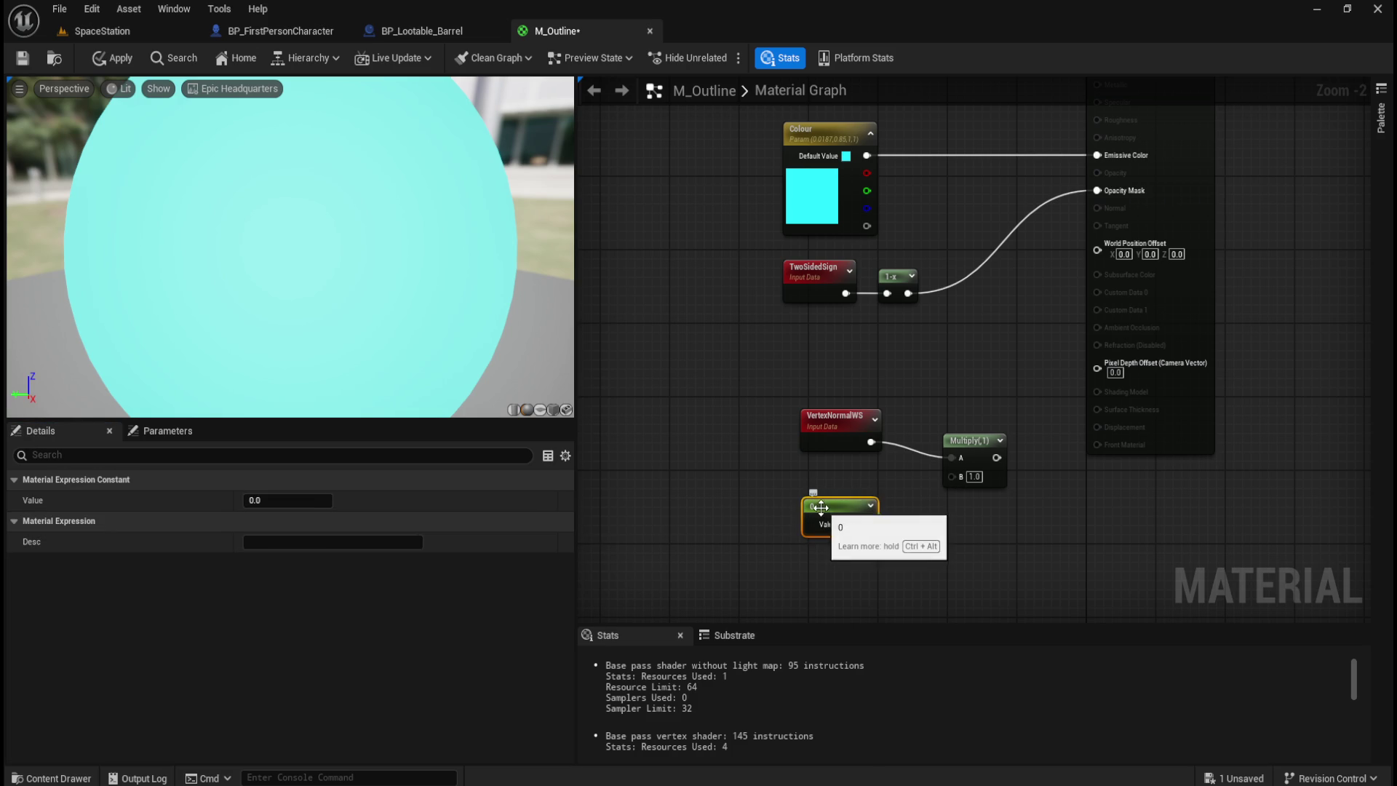
{"action": "right_click", "coordinate": [816, 506]}
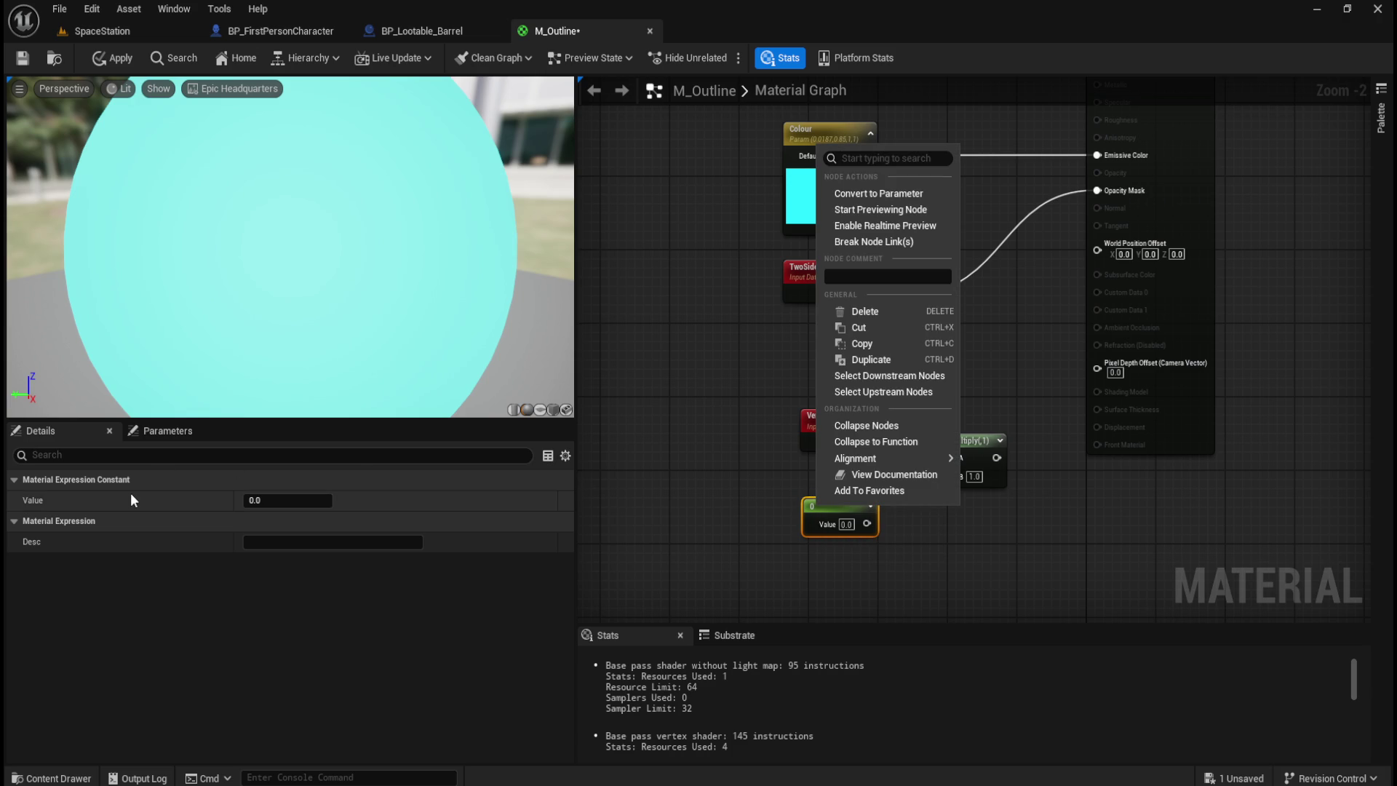
{"action": "left_click", "coordinate": [736, 530]}
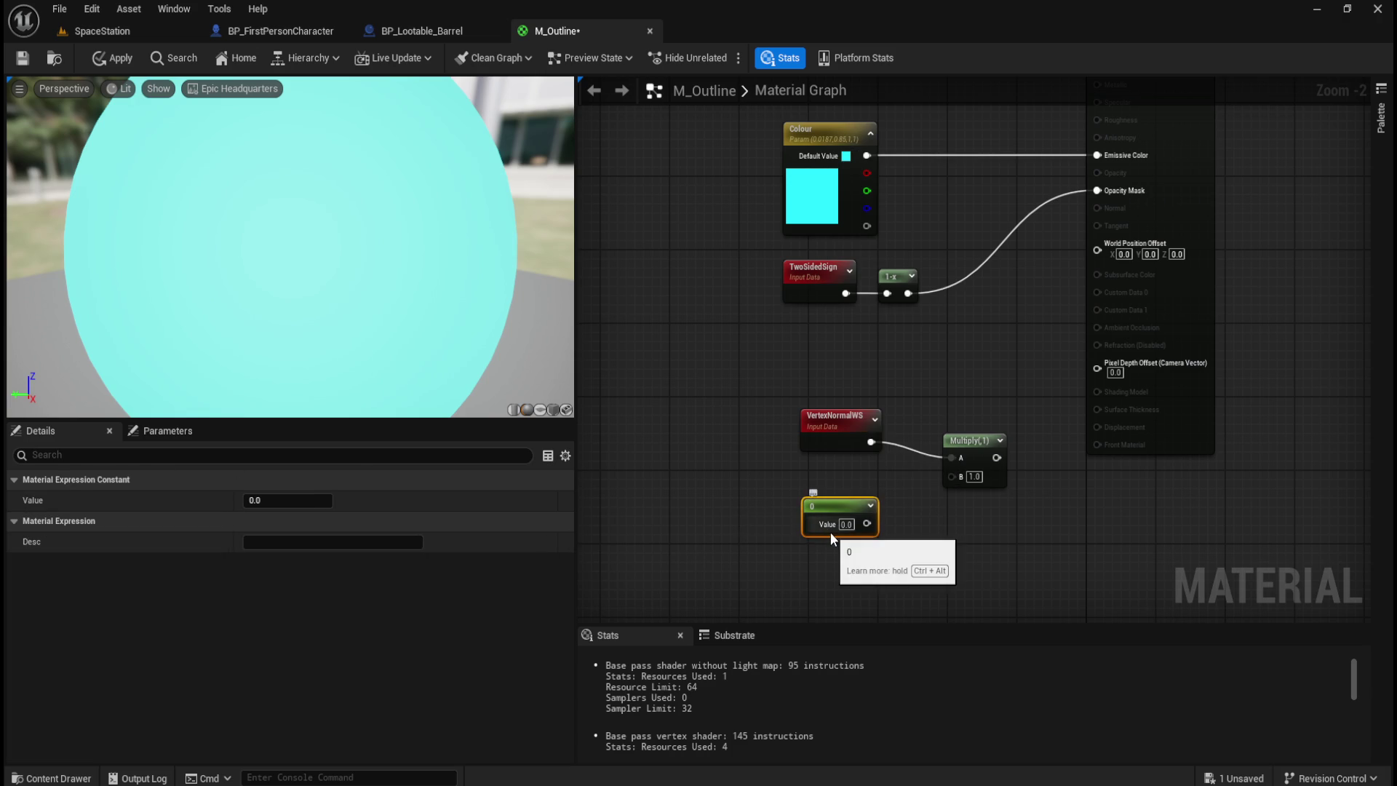
{"action": "key", "text": "Delete"}
{"action": "right_click", "coordinate": [832, 531]}
{"action": "type", "text": "constant"}
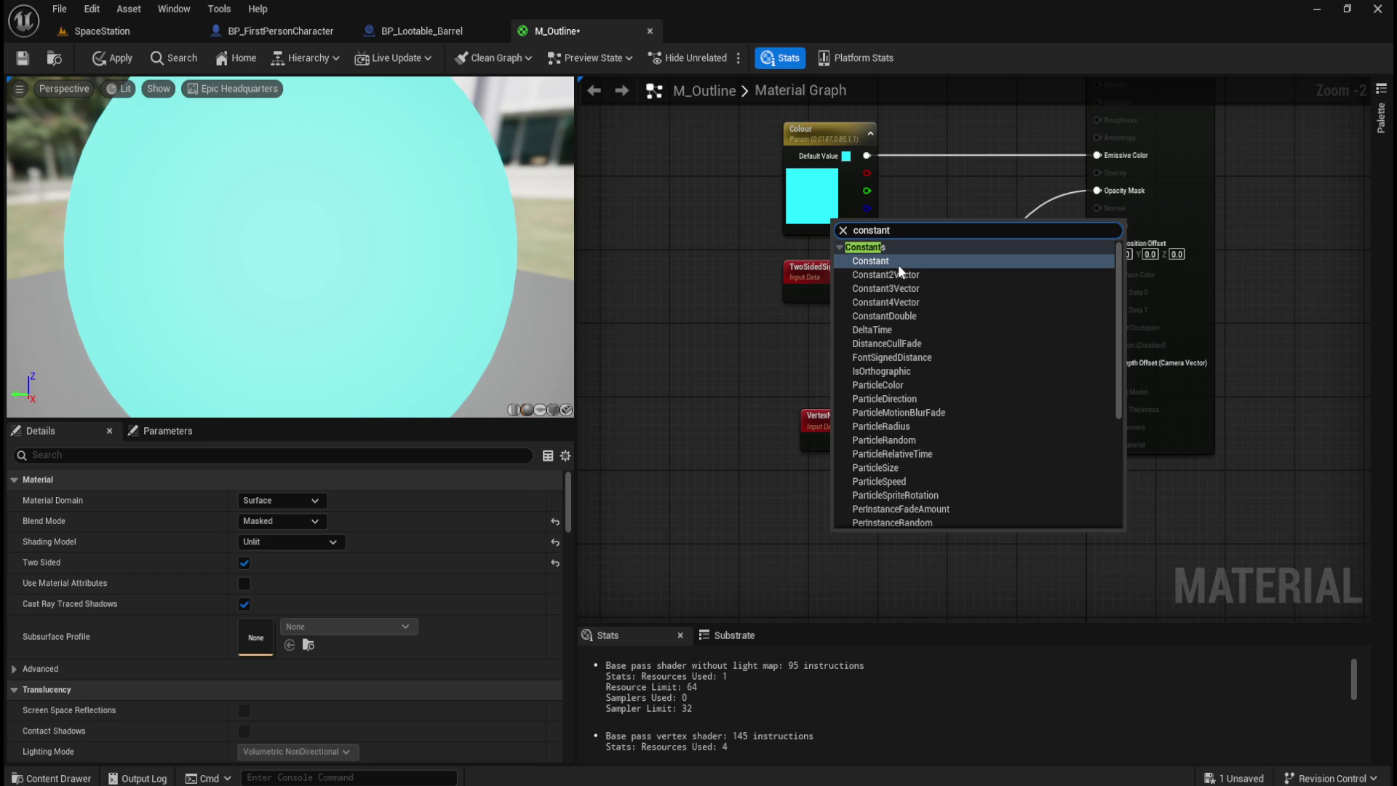
{"action": "key", "text": "ctrl+a"}
{"action": "type", "text": "parameter"}
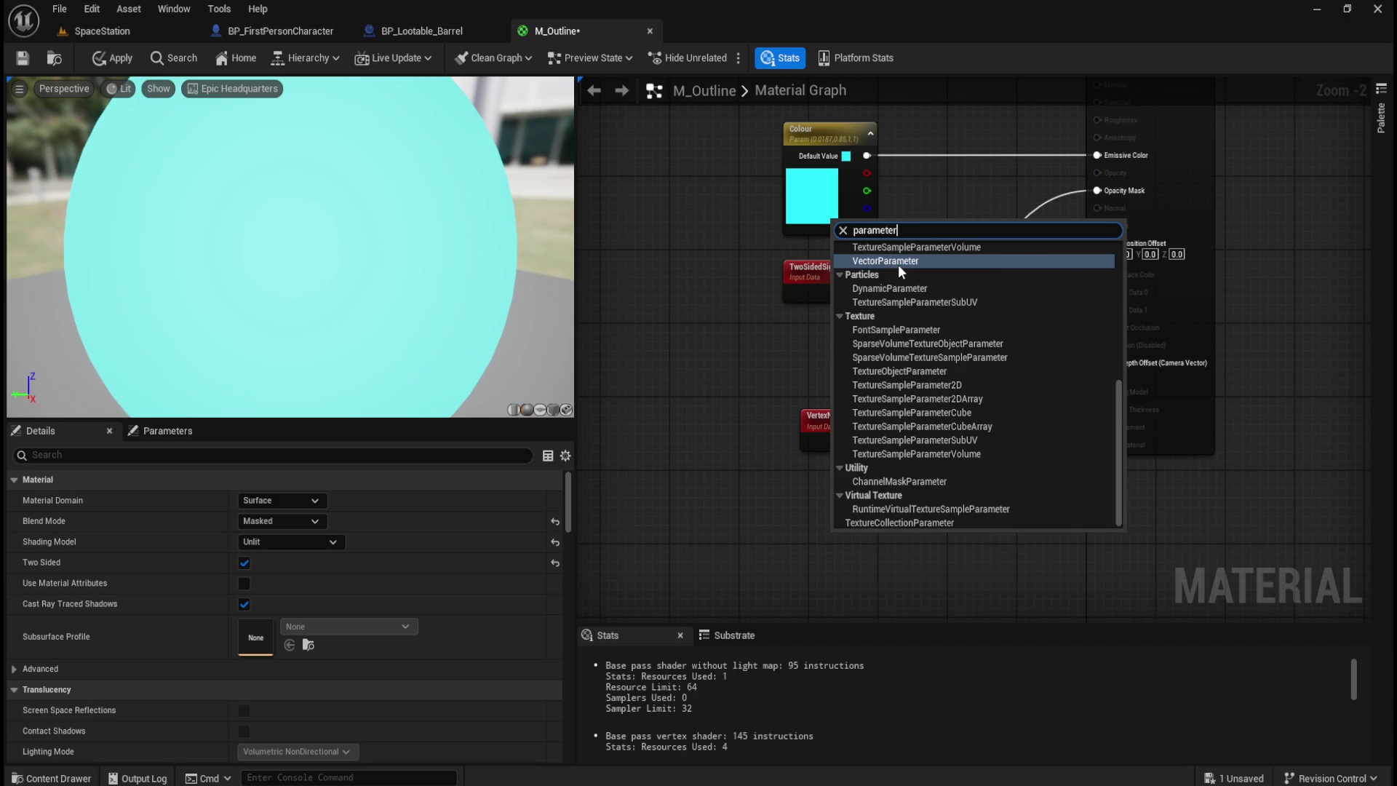
{"action": "scroll", "coordinate": [898, 264], "scroll_direction": "up", "scroll_amount": 10}
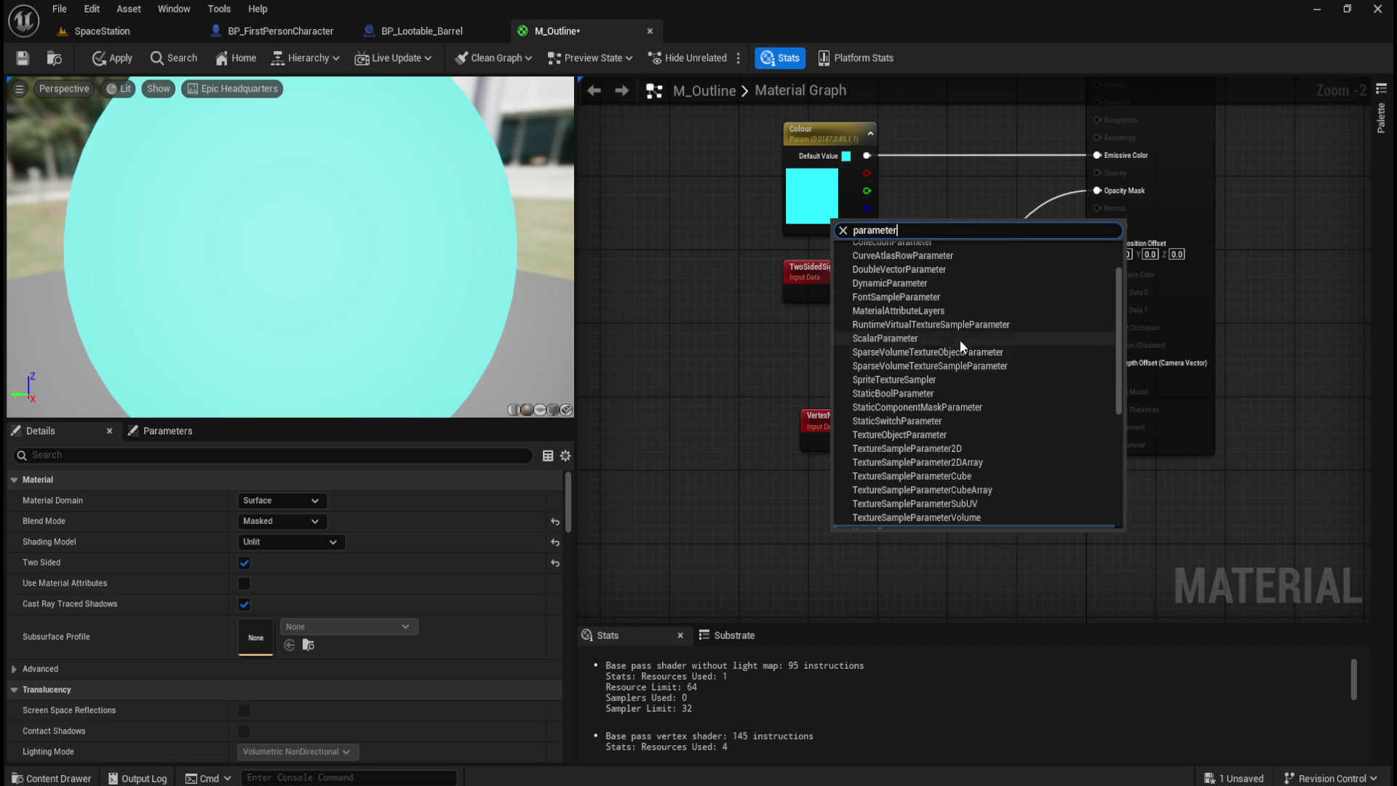
{"action": "key", "text": "Escape"}
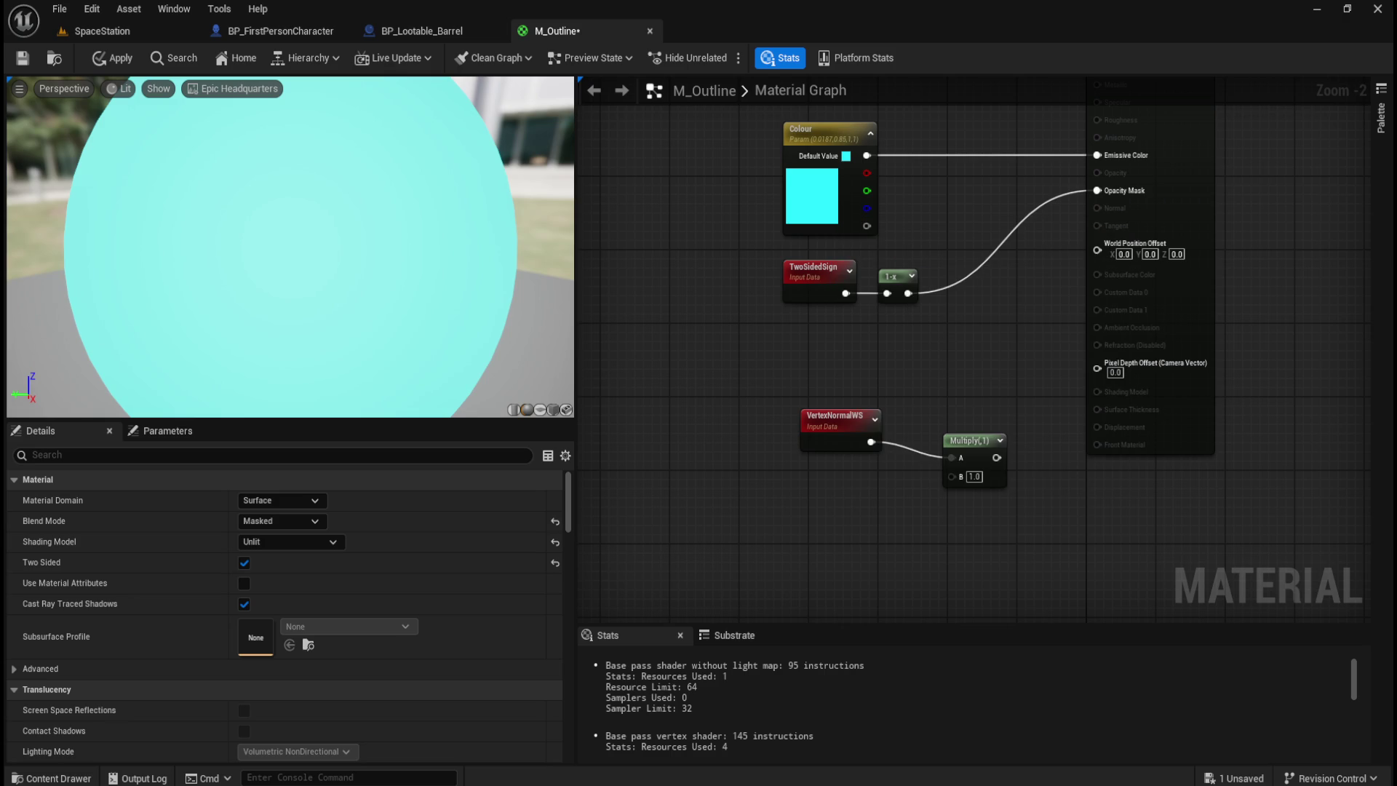
{"action": "right_click", "coordinate": [815, 526]}
{"action": "type", "text": "param"}
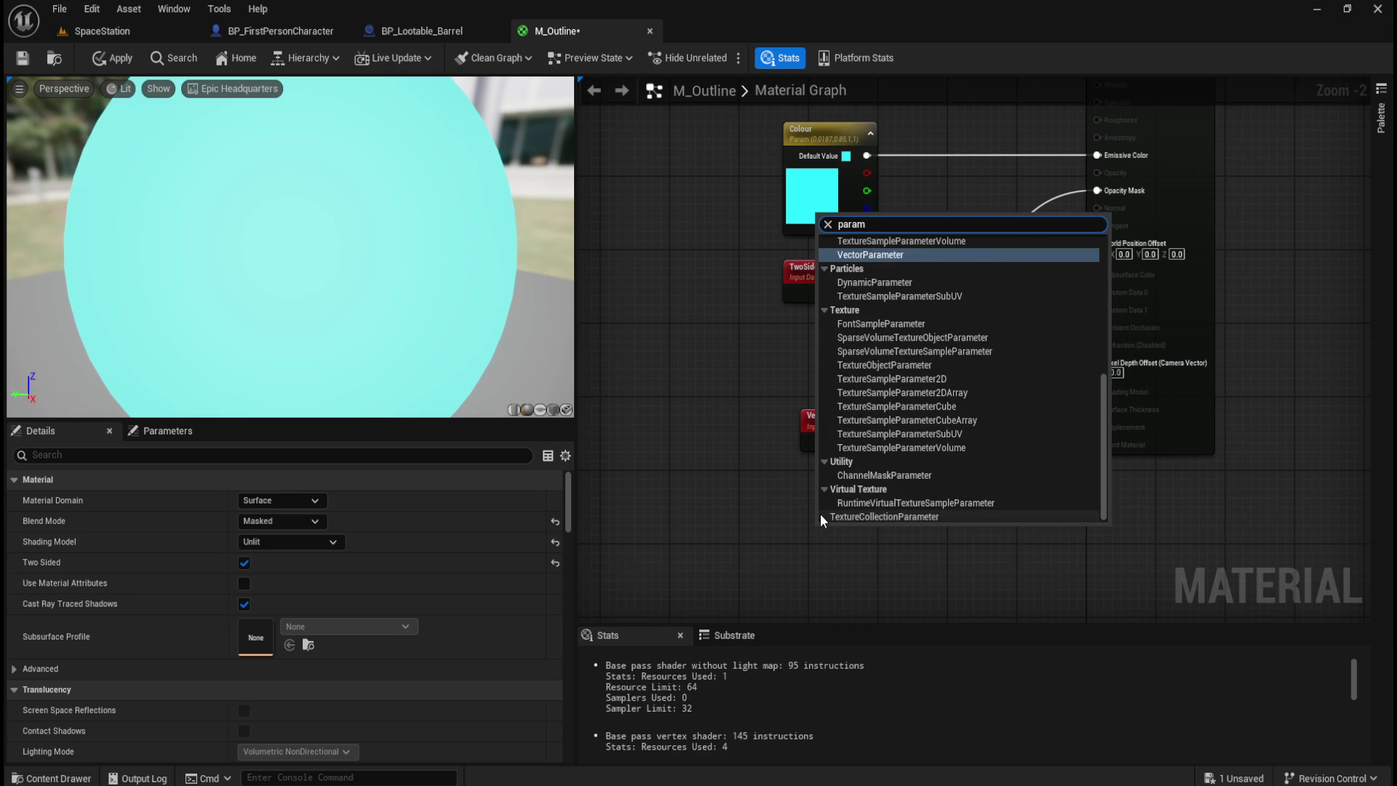
{"action": "left_click", "coordinate": [896, 263]}
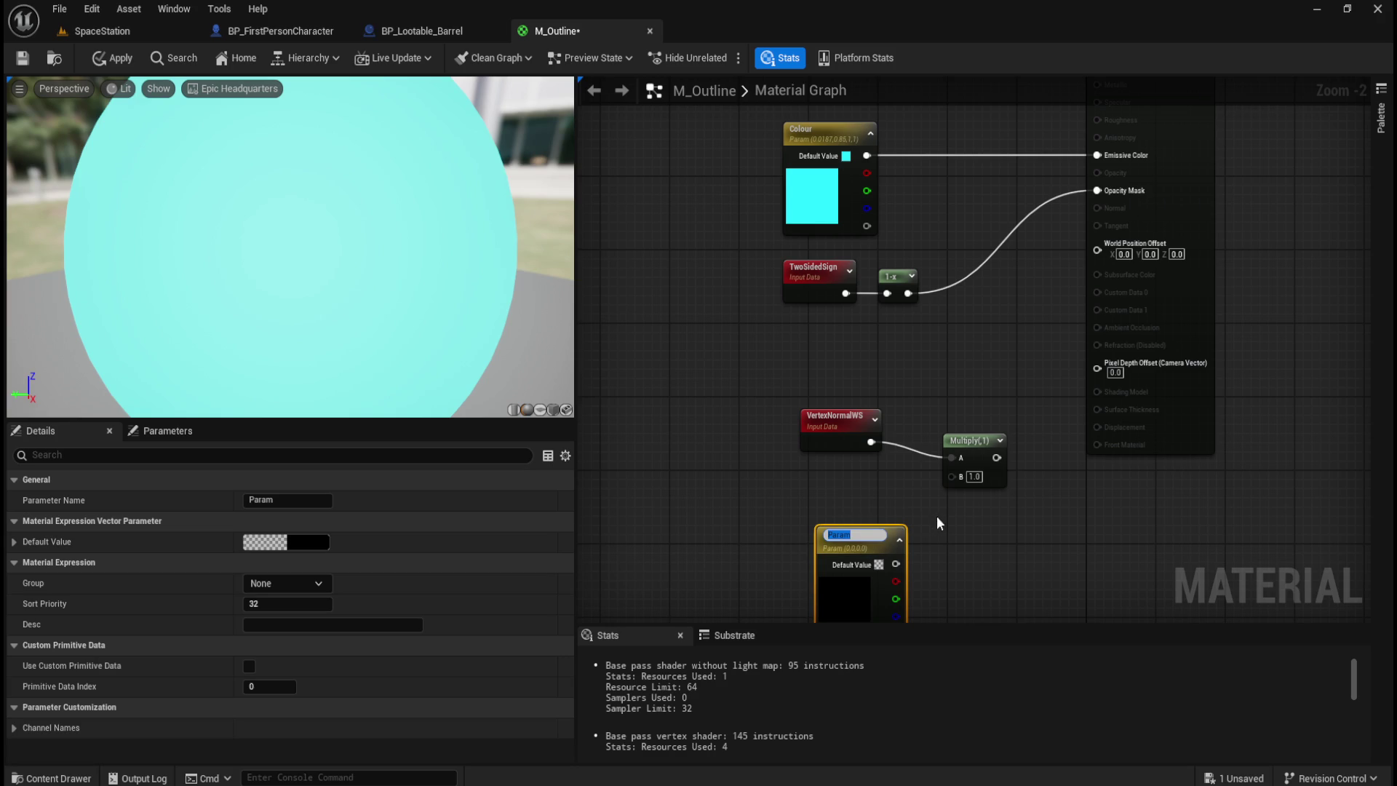
{"action": "key", "text": "Delete"}
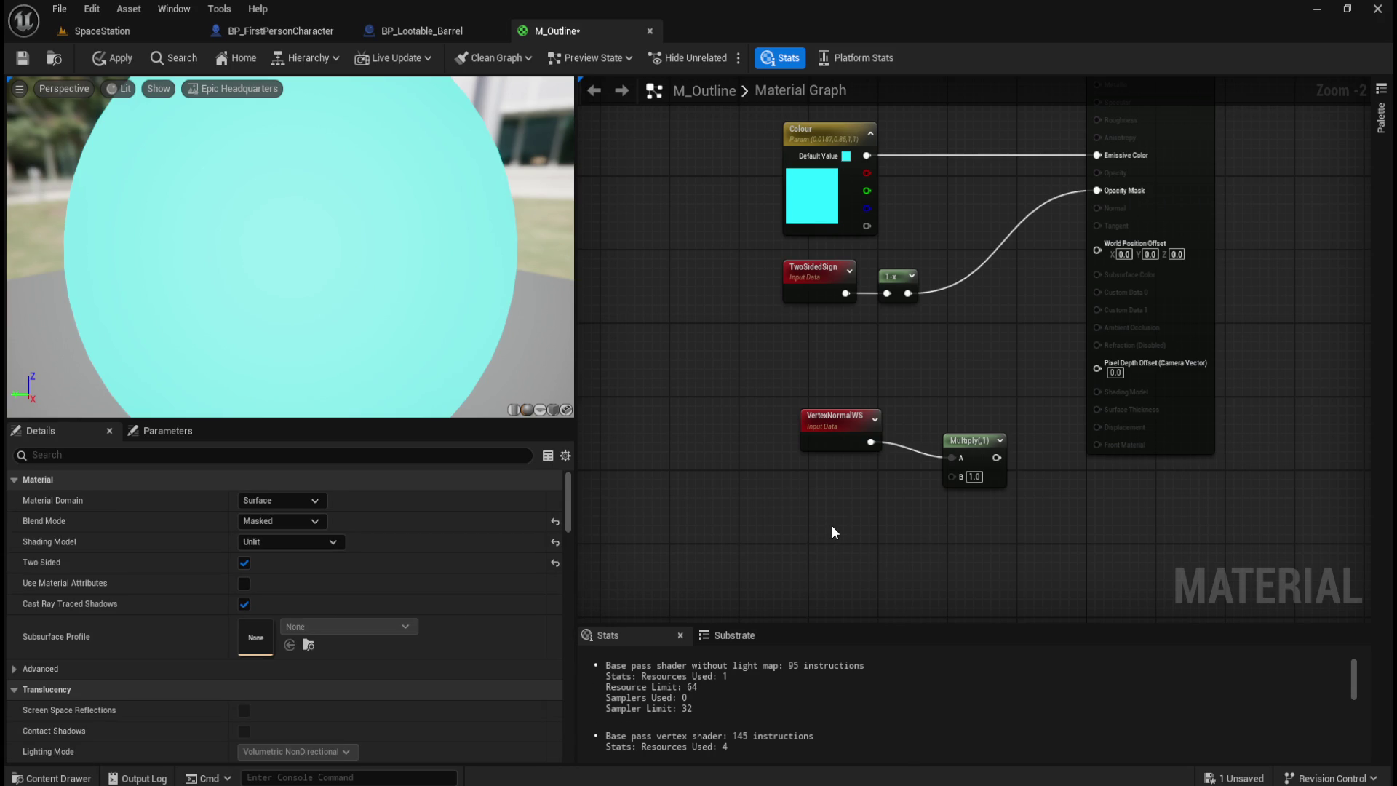
{"action": "right_click", "coordinate": [833, 527]}
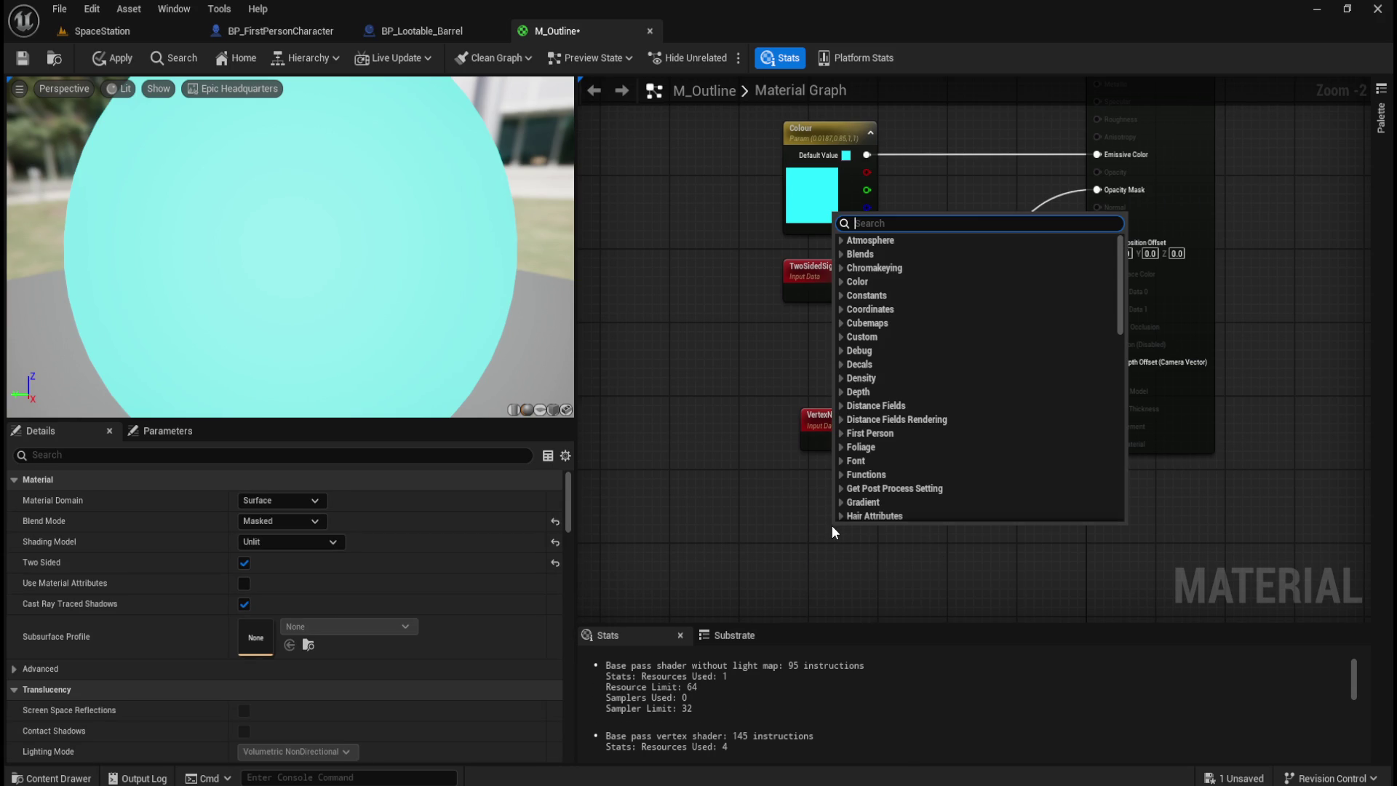
{"action": "key", "text": "Escape"}
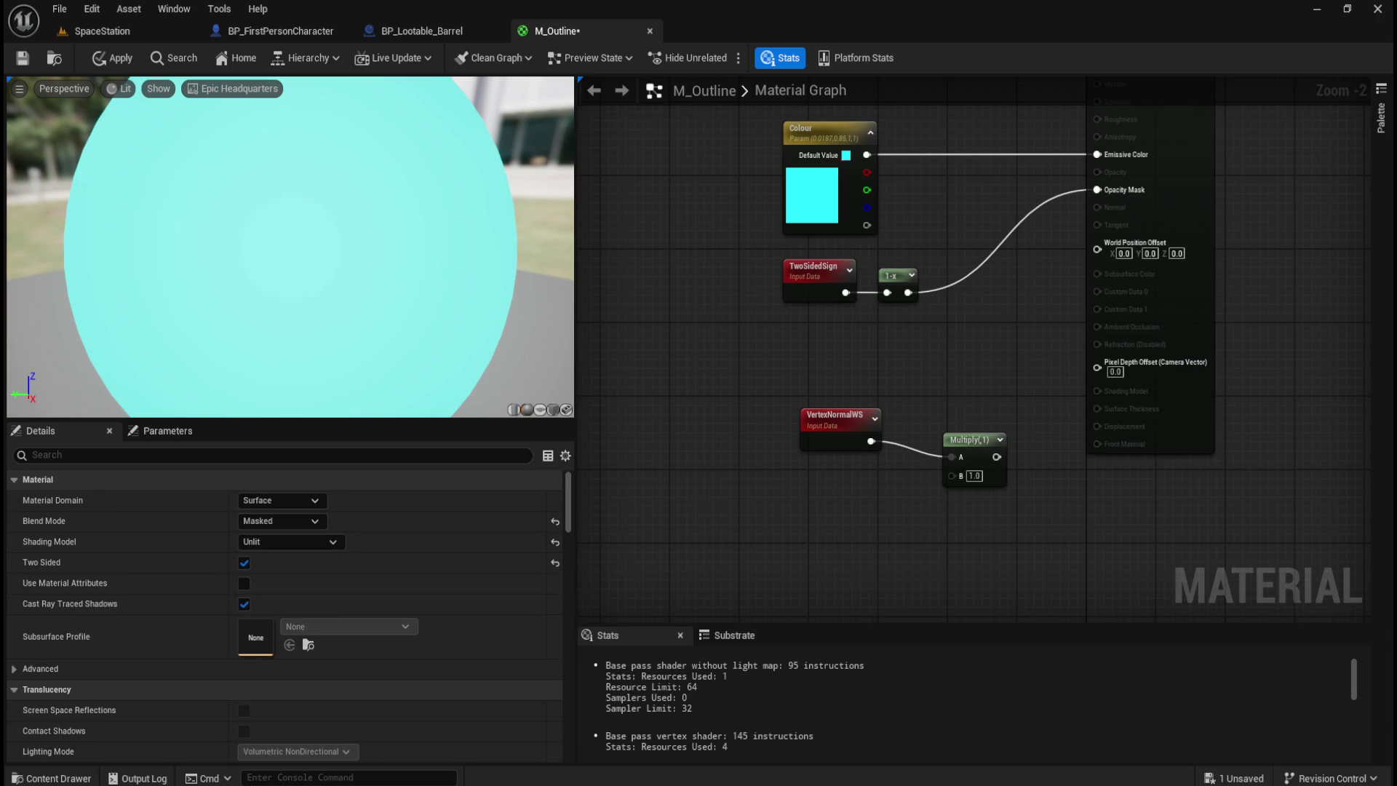
- Add a LineThickness scalar parameter with default 1 and feed it into Multiply's B input
{"action": "right_click", "coordinate": [809, 512]}
{"action": "type", "text": "scalar"}
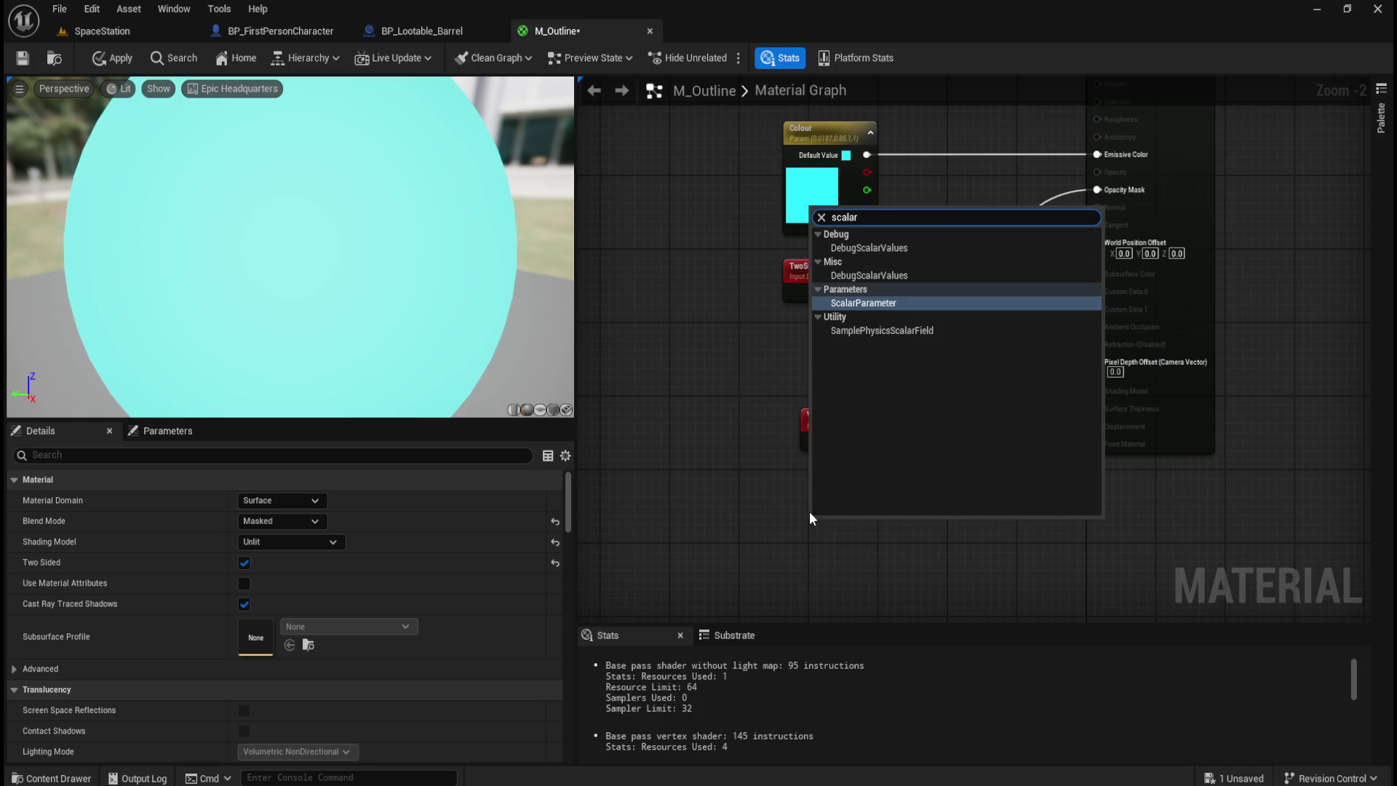
{"action": "key", "text": "Return"}
{"action": "type", "text": "LineThickness"}
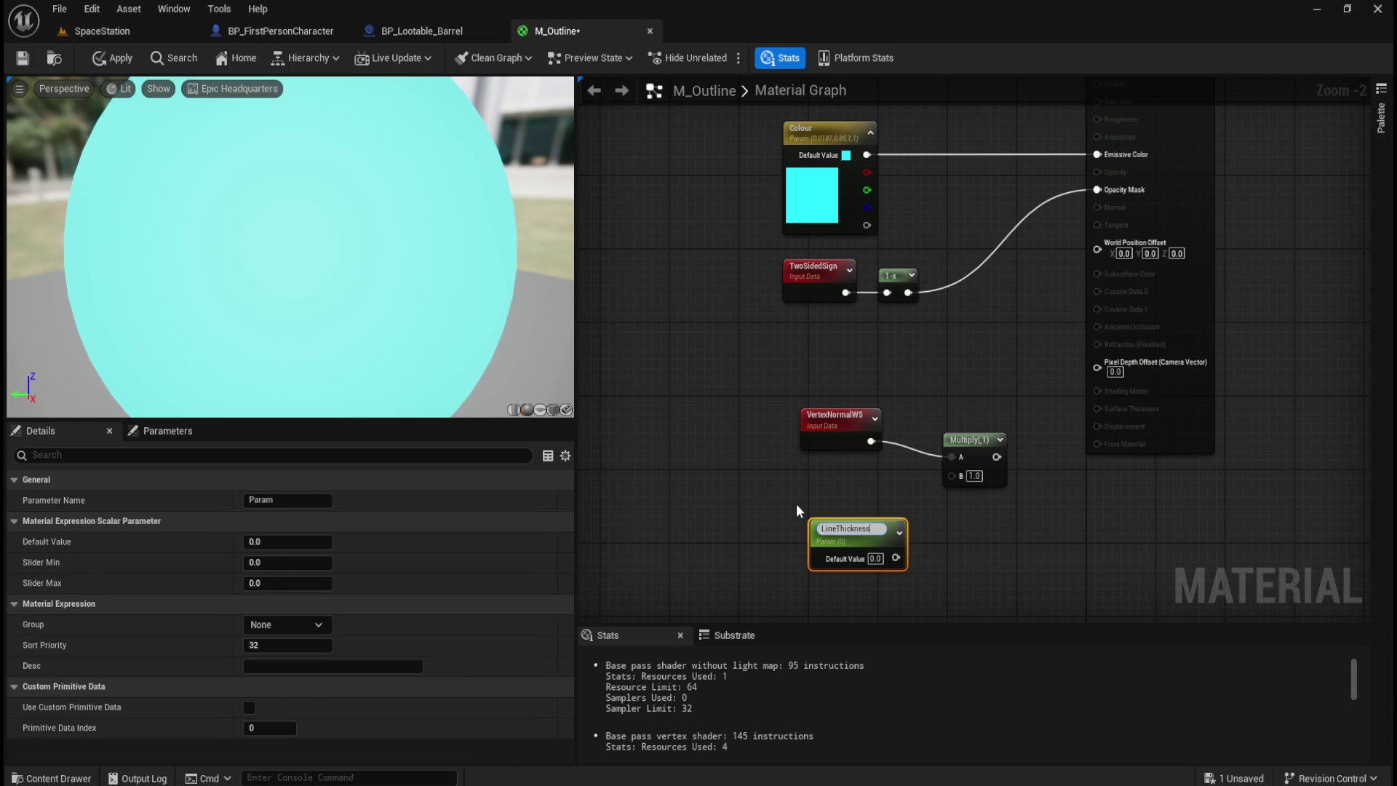
{"action": "key", "text": "Return"}
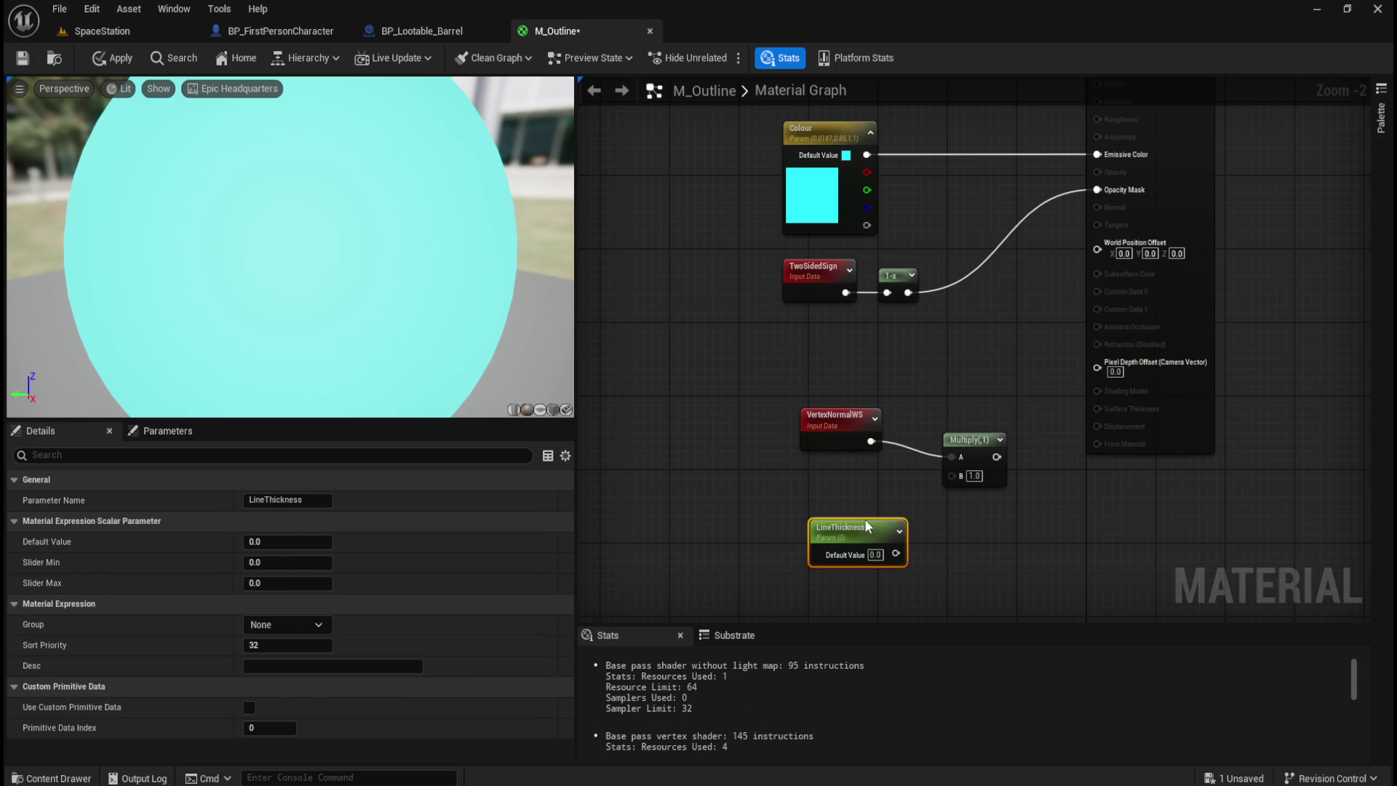
{"action": "mouse_move", "coordinate": [866, 526]}
{"action": "left_mouse_down"}
{"action": "mouse_move", "coordinate": [839, 514]}
{"action": "mouse_move", "coordinate": [897, 538]}
{"action": "mouse_move", "coordinate": [949, 476]}
{"action": "mouse_move", "coordinate": [954, 423]}
{"action": "left_mouse_up"}
{"action": "left_click", "coordinate": [849, 541]}
{"action": "type", "text": "1"}
{"action": "left_click", "coordinate": [893, 541]}
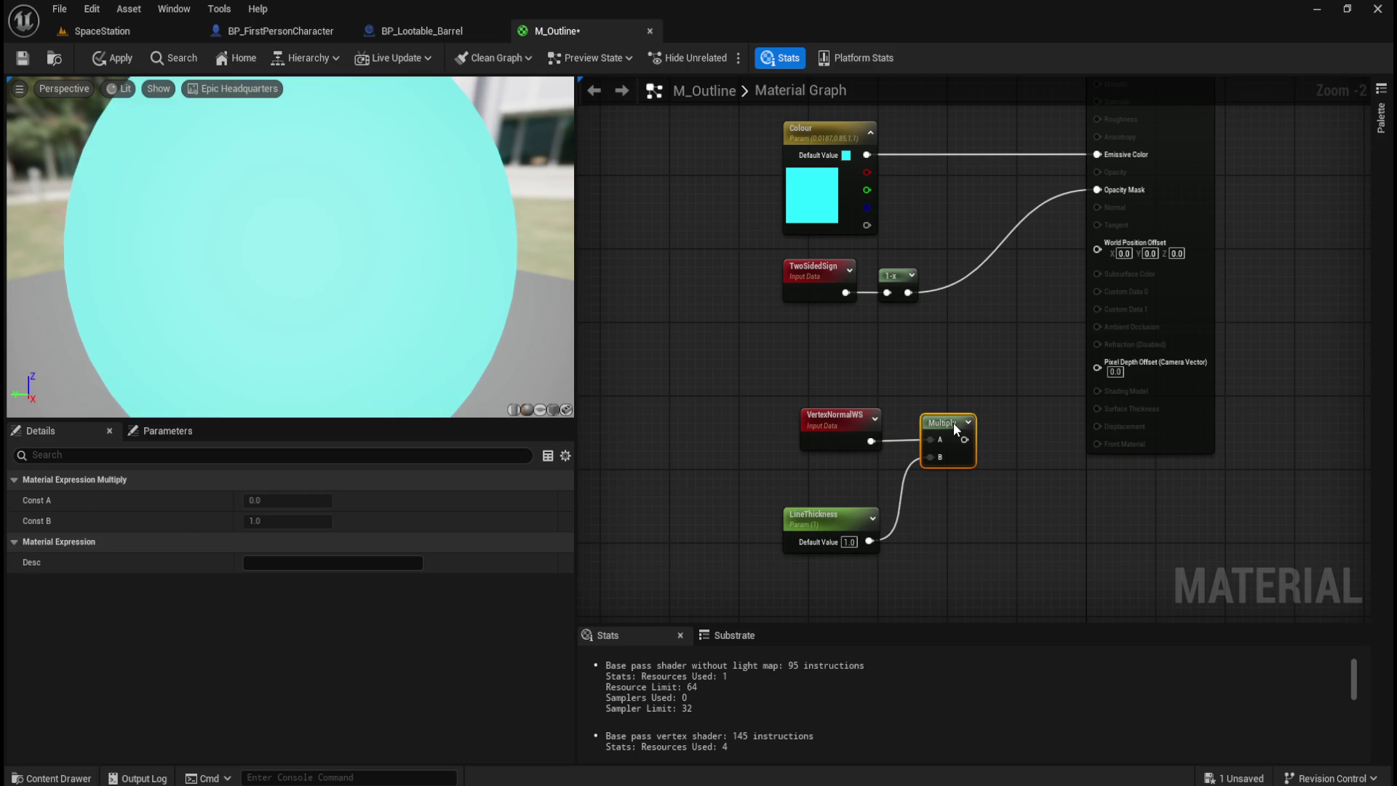
- Align VertexNormalWS and LineThickness beside Multiply, then frame the whole graph
{"action": "left_click_drag", "start_coordinate": [805, 391], "coordinate": [935, 513]}
{"action": "key", "text": "q"}
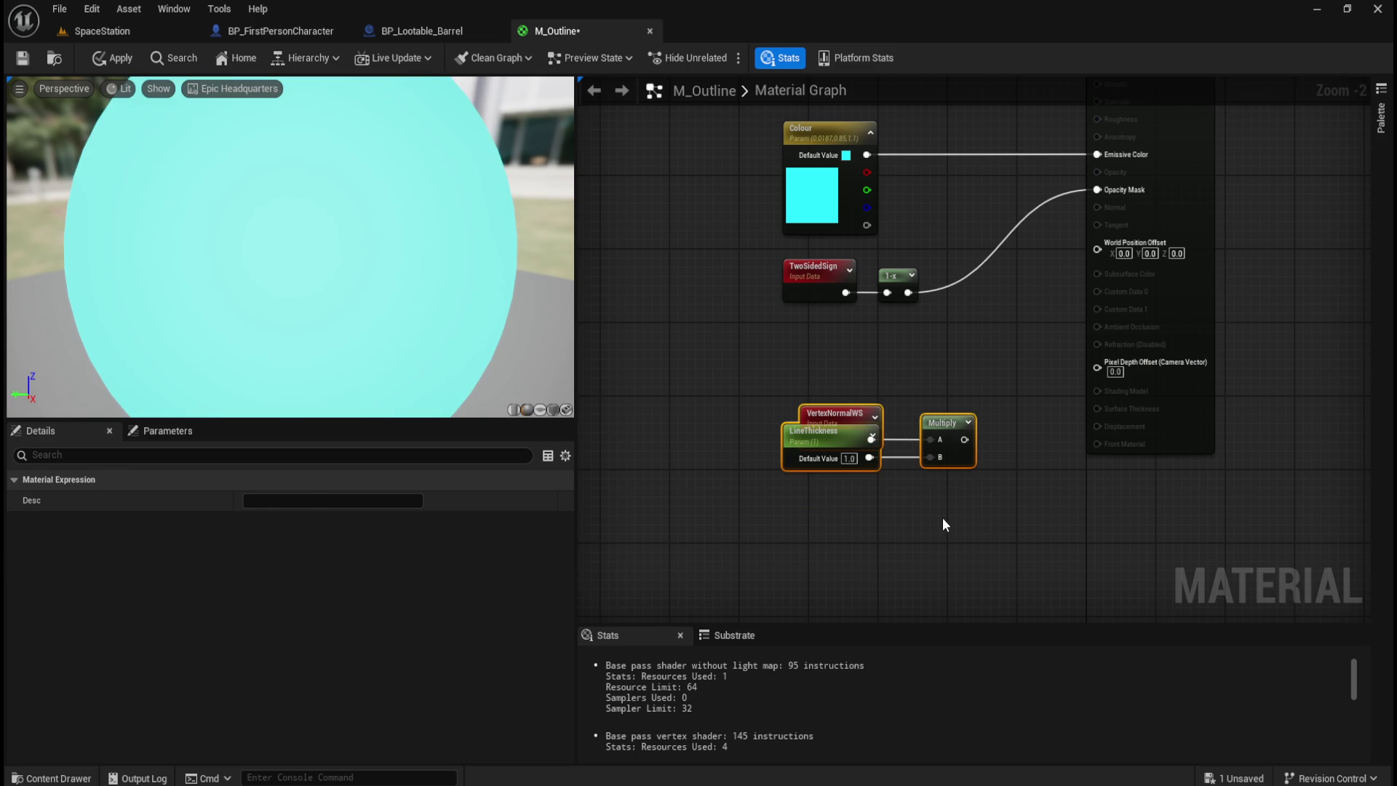
{"action": "left_click", "coordinate": [942, 518]}
{"action": "left_click", "coordinate": [954, 420]}
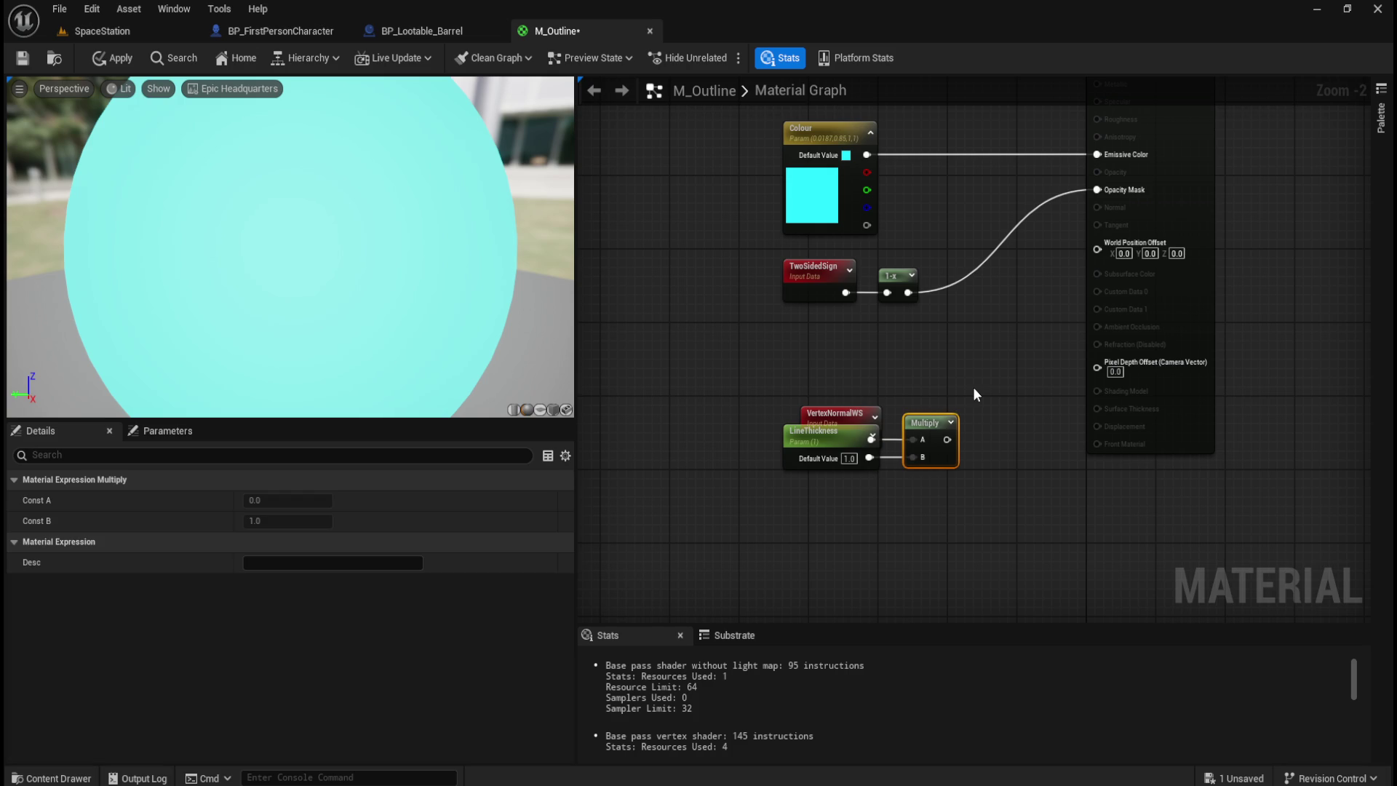
{"action": "left_click", "coordinate": [801, 435]}
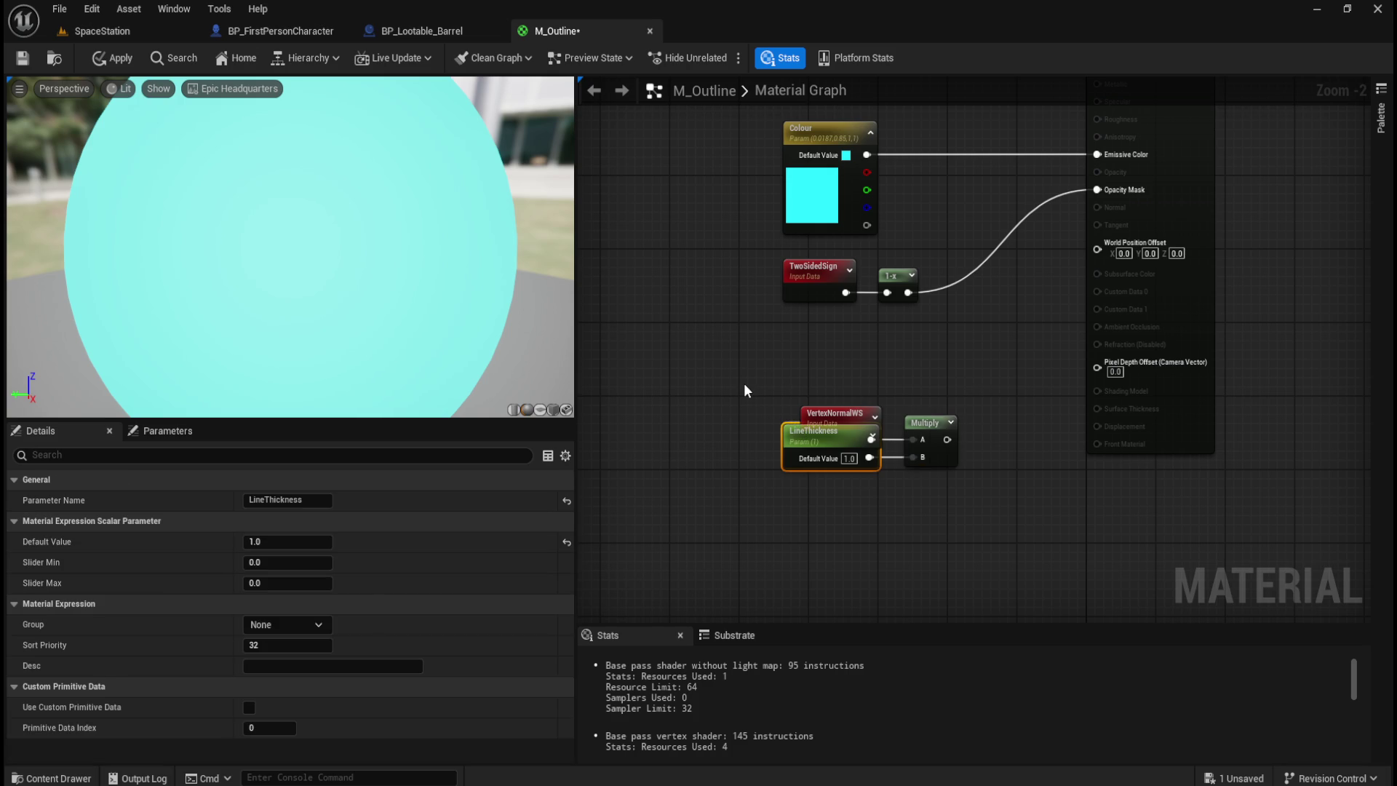
{"action": "key", "text": "ctrl+z"}
{"action": "left_click_drag", "start_coordinate": [744, 382], "coordinate": [812, 430]}
{"action": "mouse_move", "coordinate": [733, 352]}
{"action": "left_mouse_down"}
{"action": "mouse_move", "coordinate": [978, 508]}
{"action": "mouse_move", "coordinate": [1023, 519]}
{"action": "left_mouse_up"}
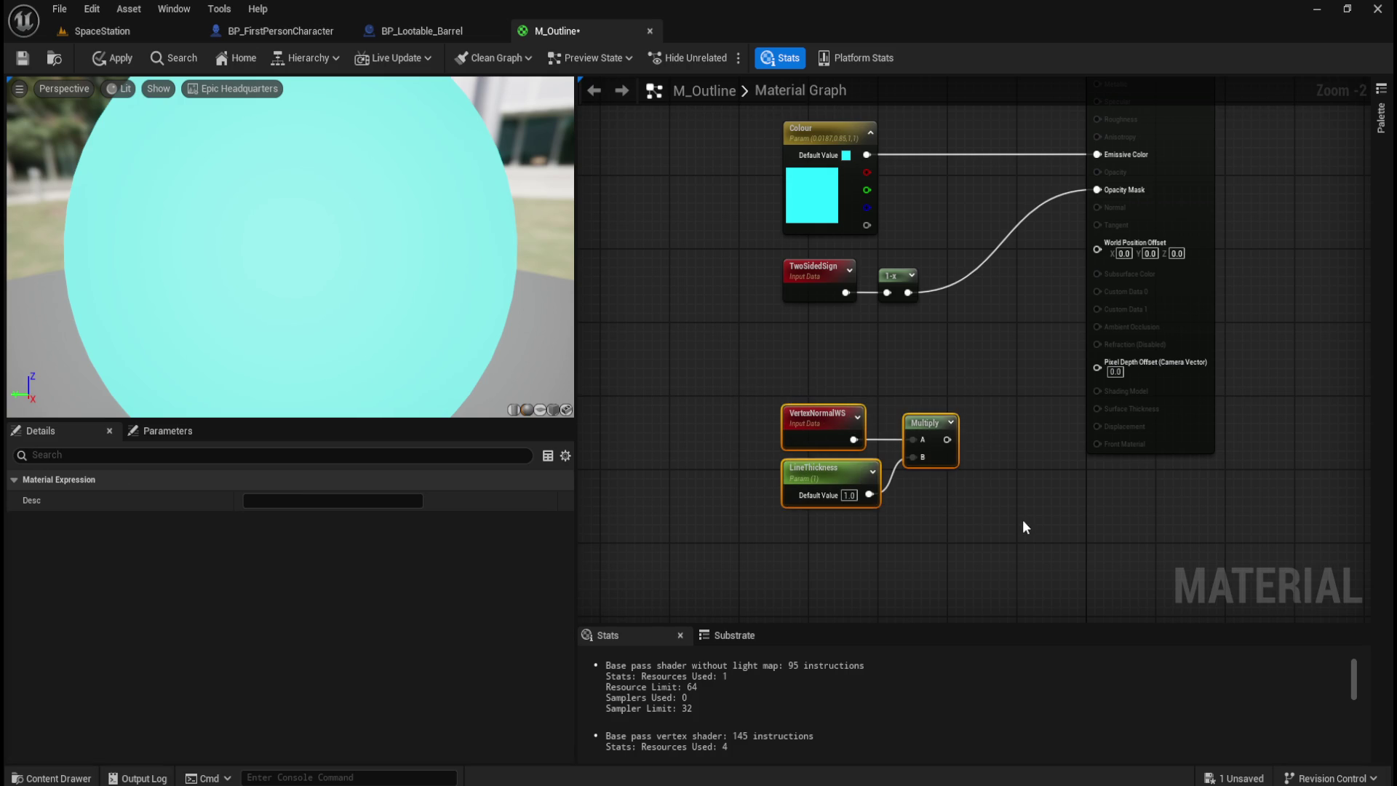
{"action": "key", "text": "Up"}
{"action": "key", "text": "Up"}
{"action": "key", "text": "Up"}
{"action": "key", "text": "Up"}
{"action": "key", "text": "Up"}
{"action": "key", "text": "Up"}
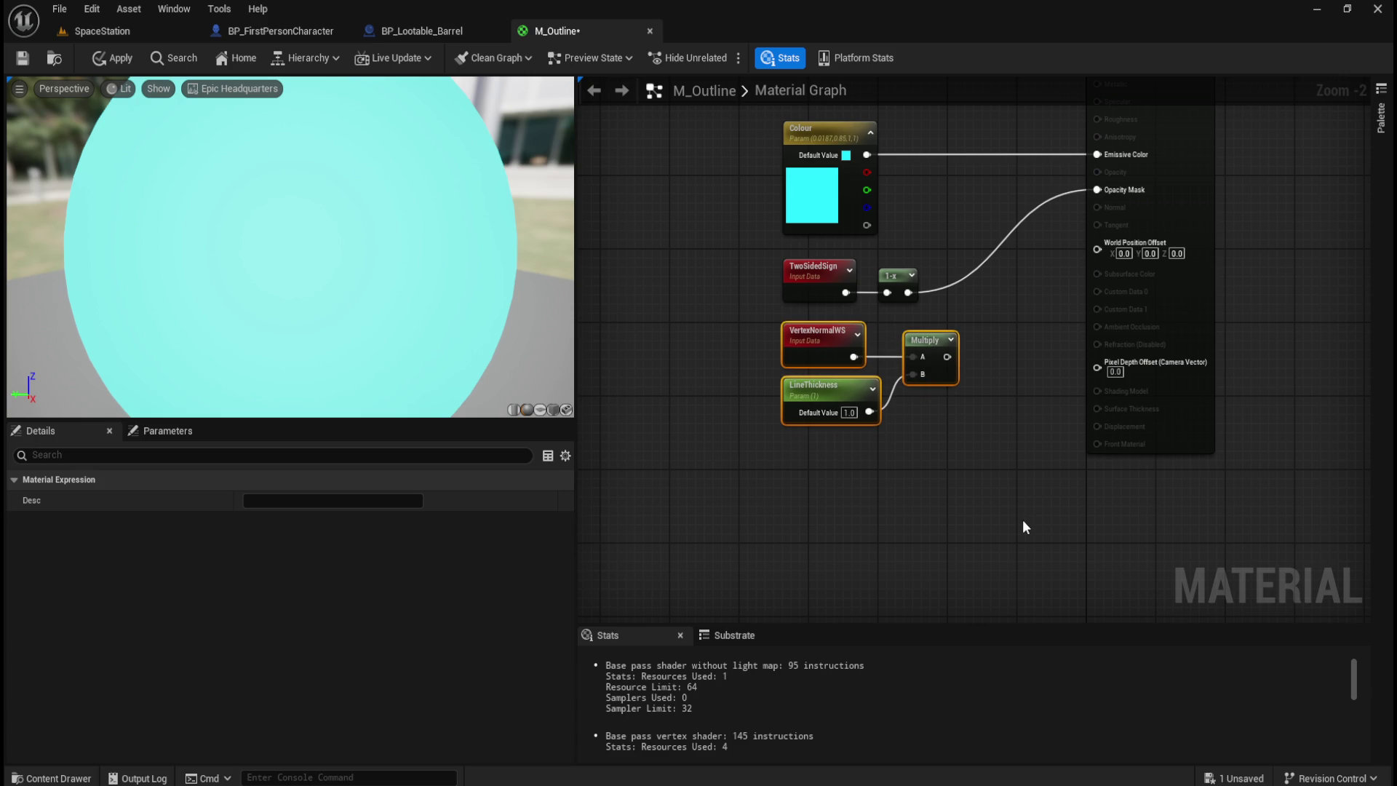
{"action": "left_click", "coordinate": [1024, 521]}
{"action": "key", "text": "Home"}
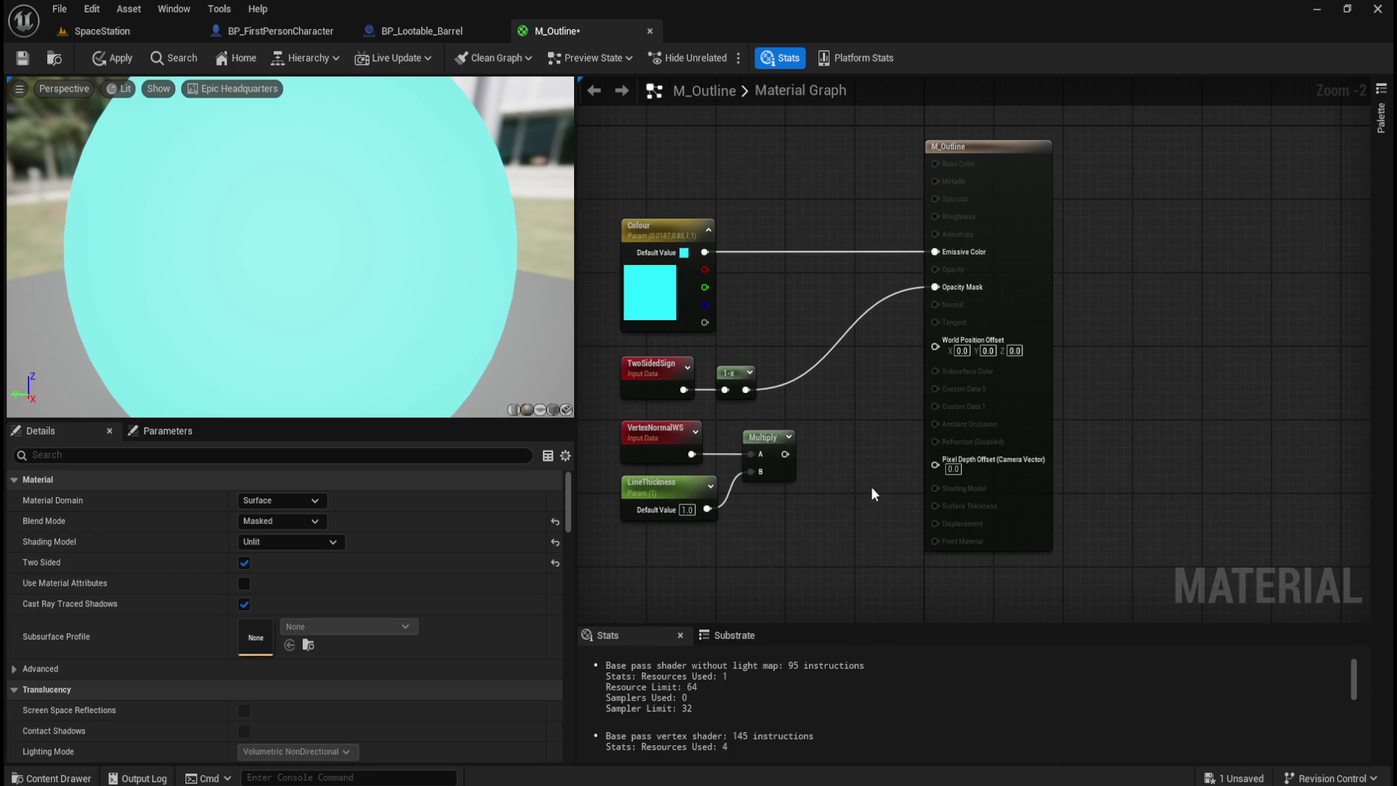
- Connect Multiply's output to World Position Offset and apply the M_Outline changes
{"action": "left_click_drag", "start_coordinate": [783, 454], "coordinate": [936, 346]}
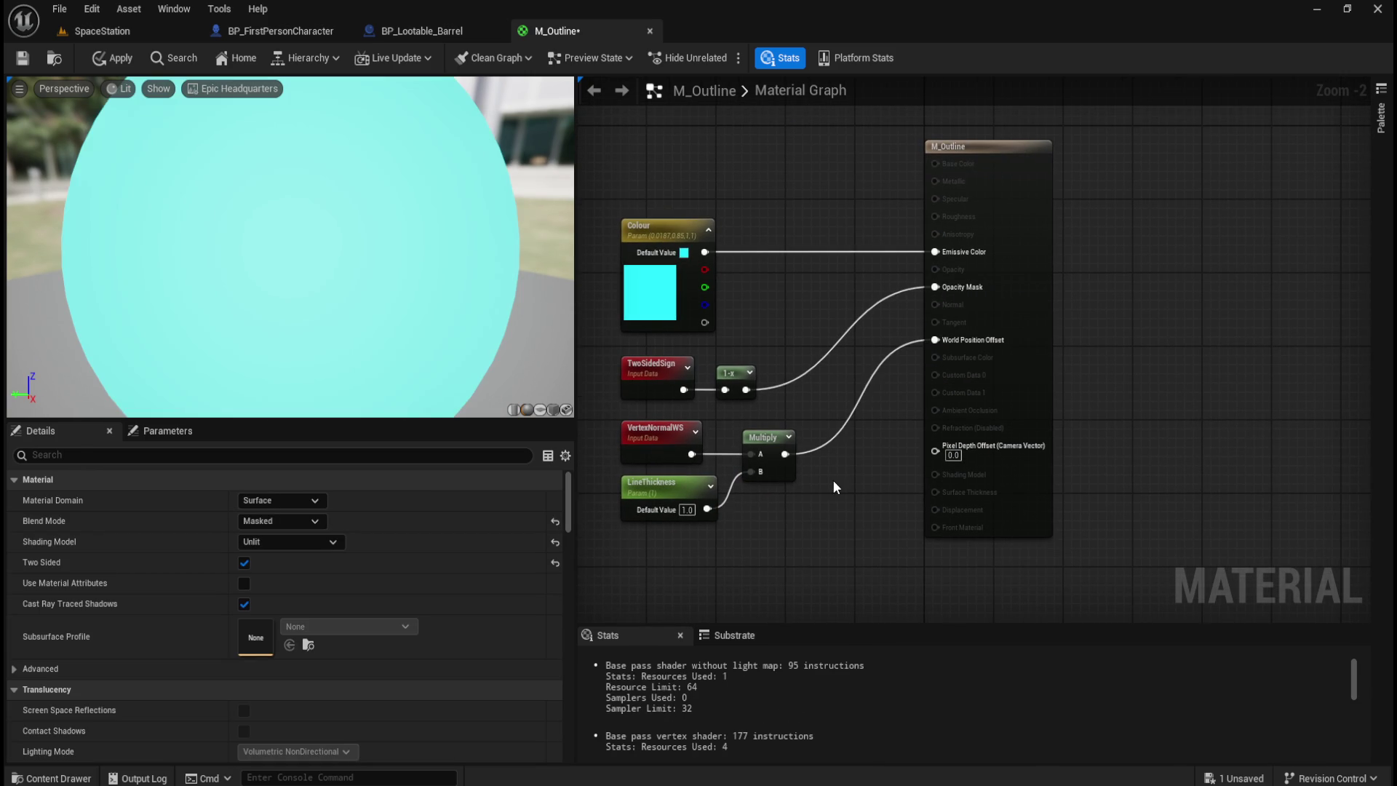
{"action": "left_click_drag", "start_coordinate": [833, 479], "coordinate": [962, 490]}
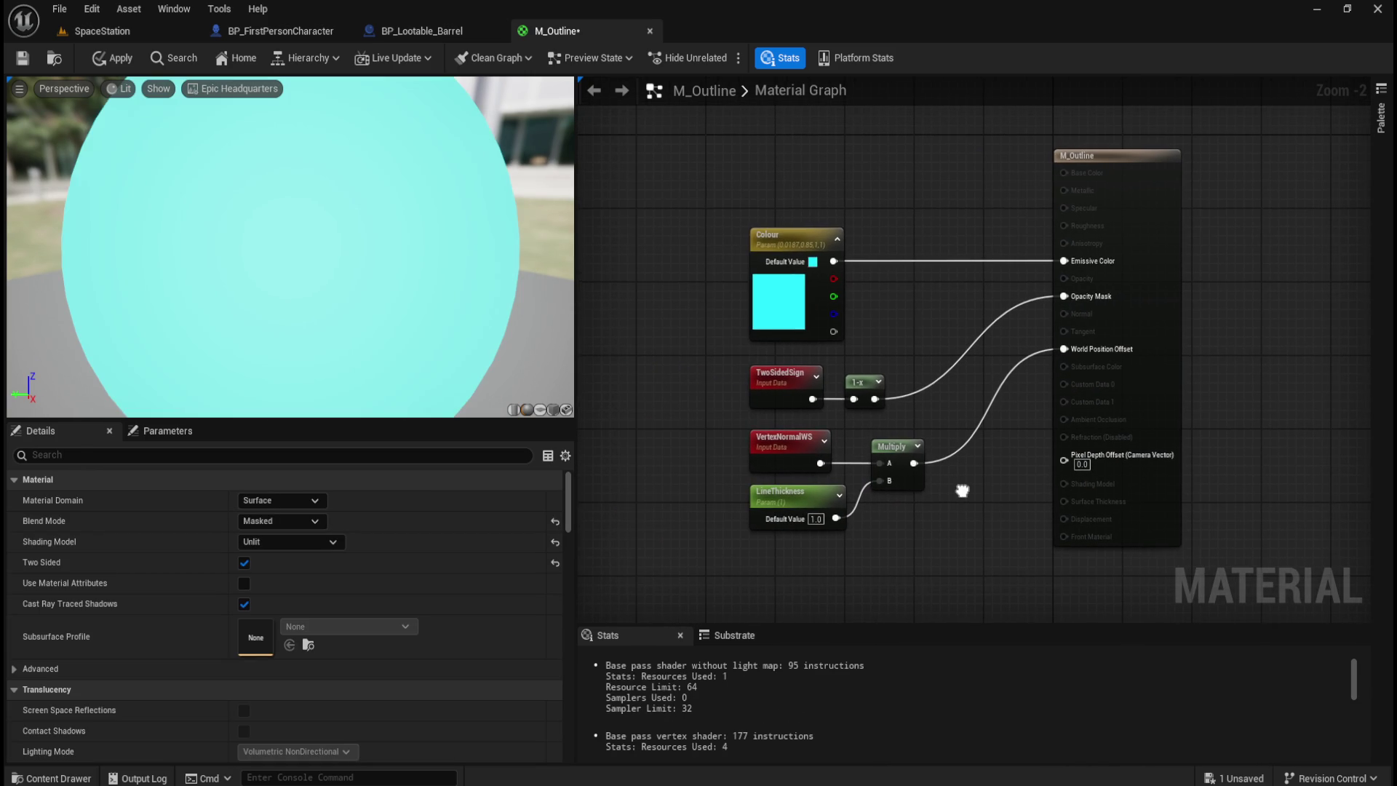
{"action": "left_click", "coordinate": [113, 59]}
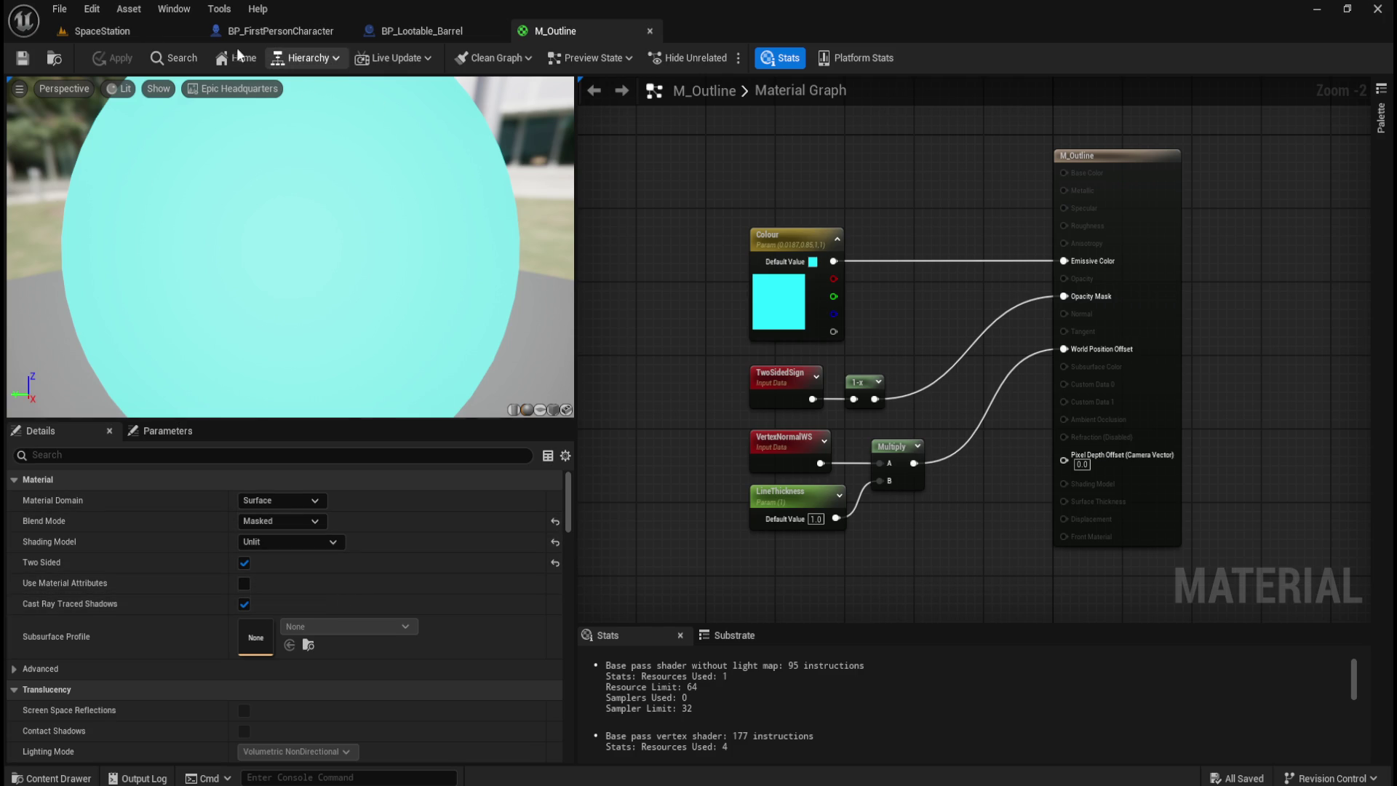
- Close M_Outline and search the character's event graph for 'set material' without adding a node
{"action": "left_click", "coordinate": [650, 32]}
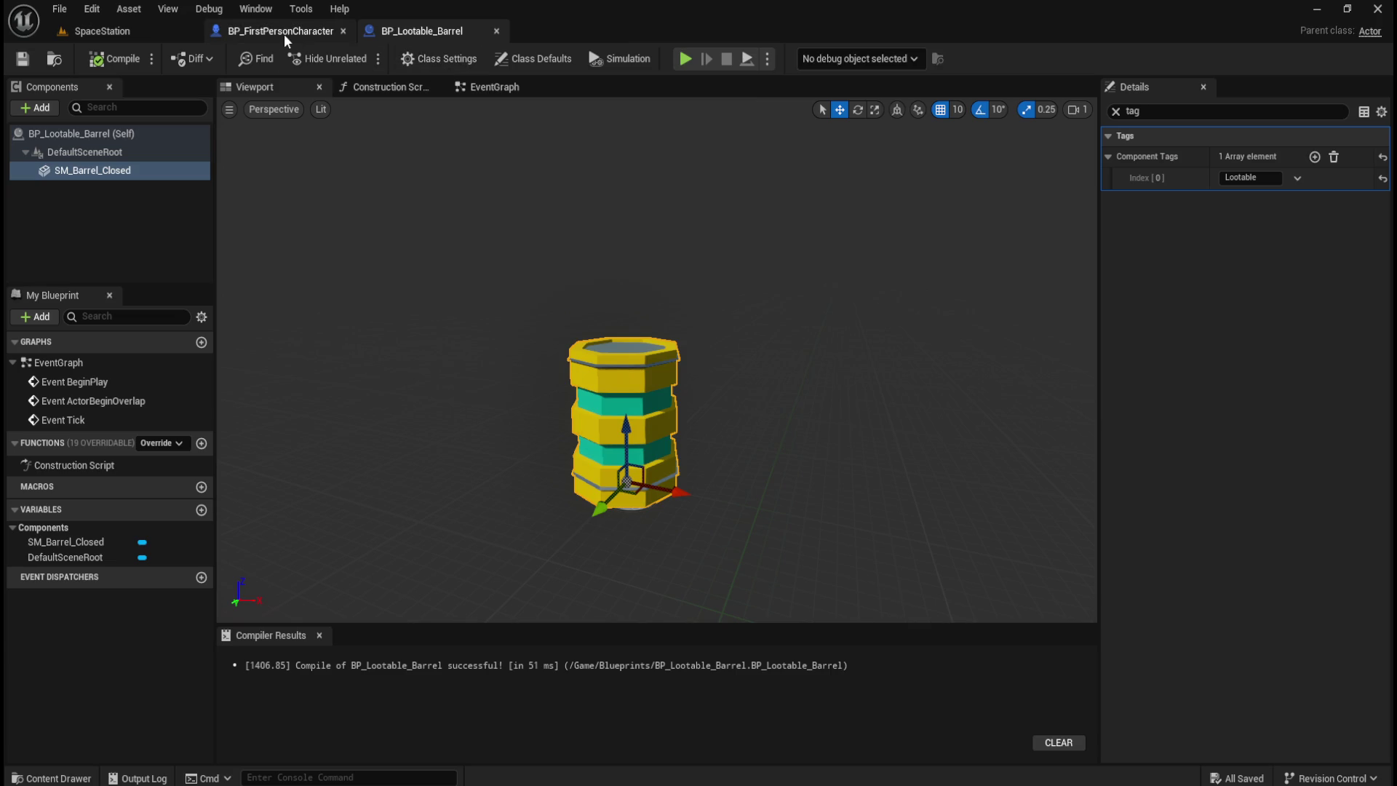
{"action": "left_click", "coordinate": [284, 32]}
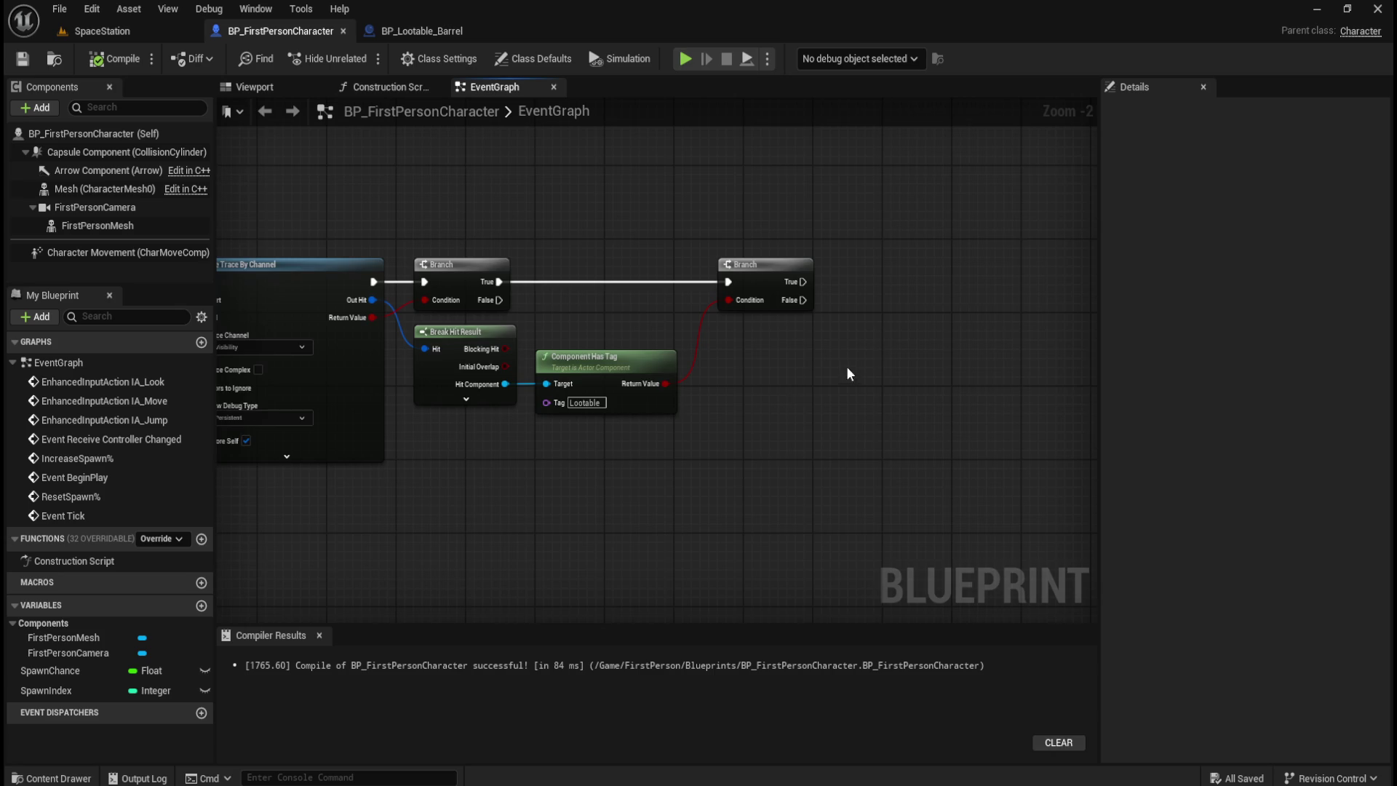
{"action": "left_click_drag", "start_coordinate": [847, 370], "coordinate": [765, 409]}
{"action": "right_click", "coordinate": [796, 393]}
{"action": "type", "text": "set material"}
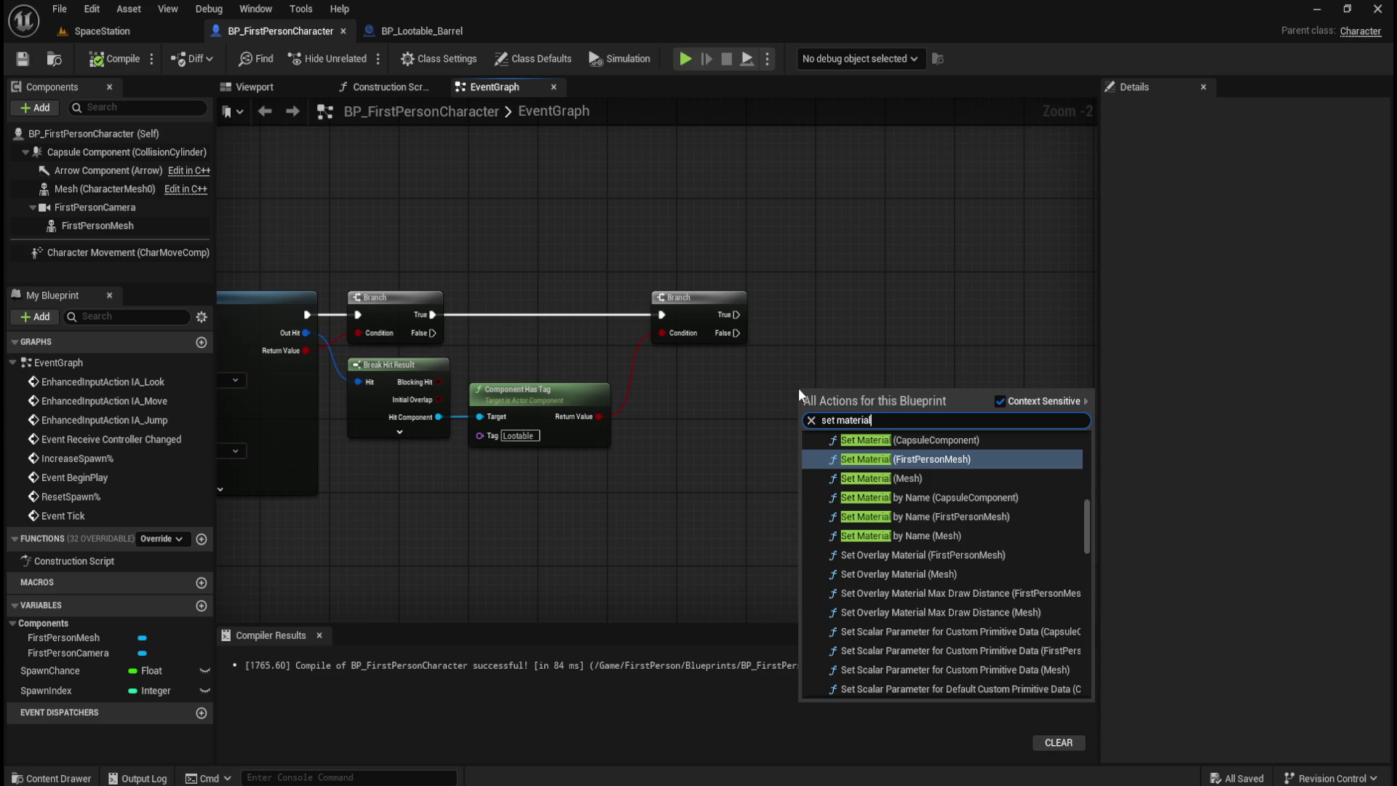
{"action": "key", "text": "Escape"}
- Inspect SM_Barrel_Closed's materials in BP_Lootable_Barrel, then return to BP_FirstPersonCharacter
{"action": "left_click", "coordinate": [443, 30]}
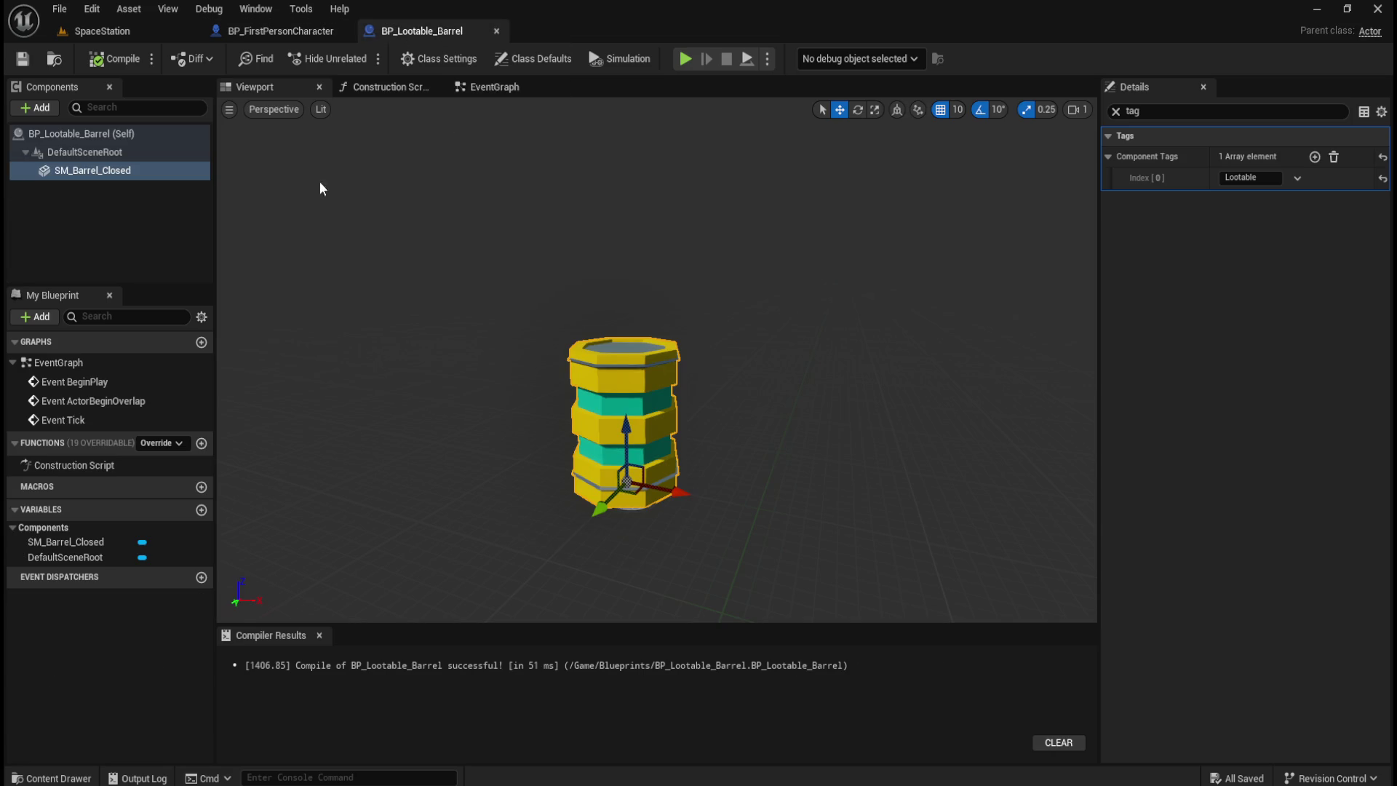
{"action": "left_click", "coordinate": [136, 136]}
{"action": "left_click", "coordinate": [1116, 112]}
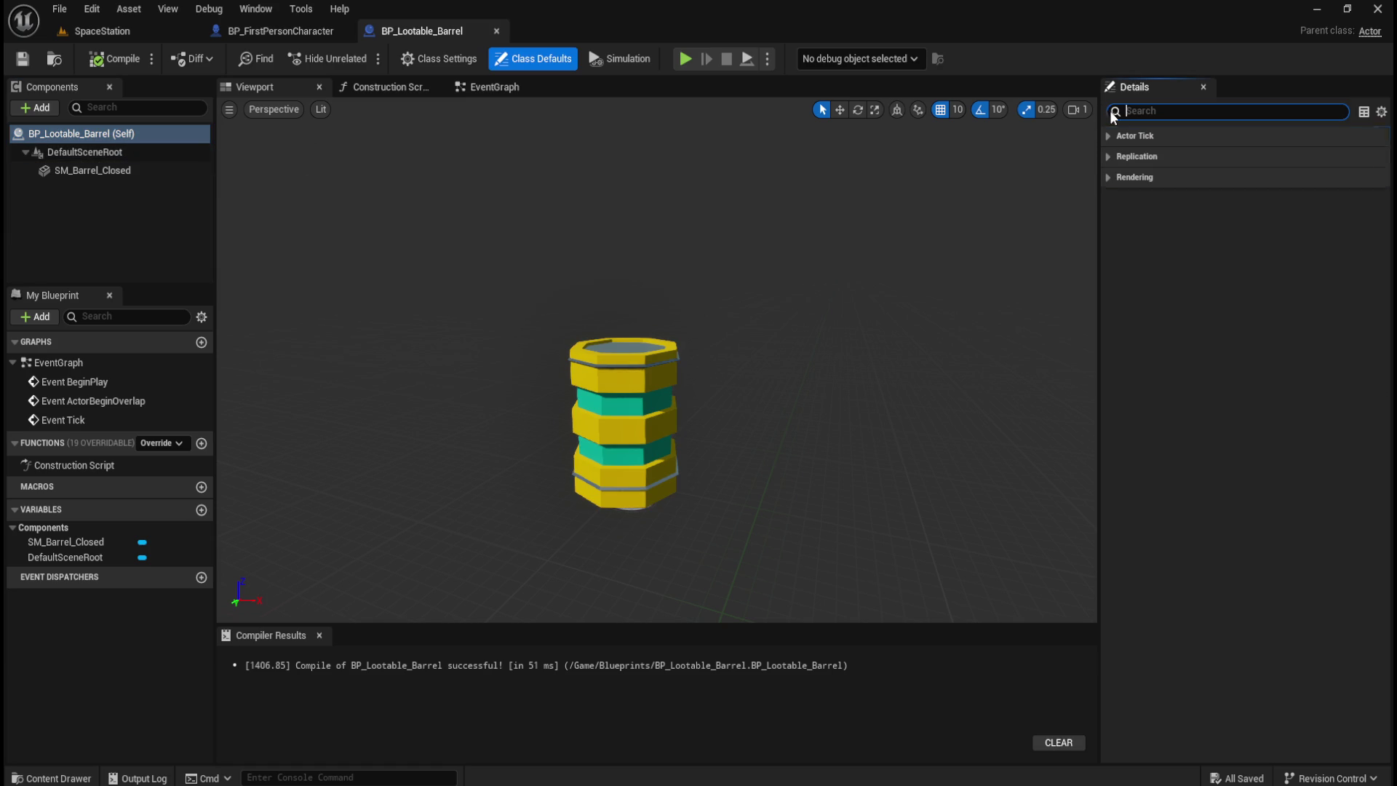
{"action": "left_click", "coordinate": [106, 170]}
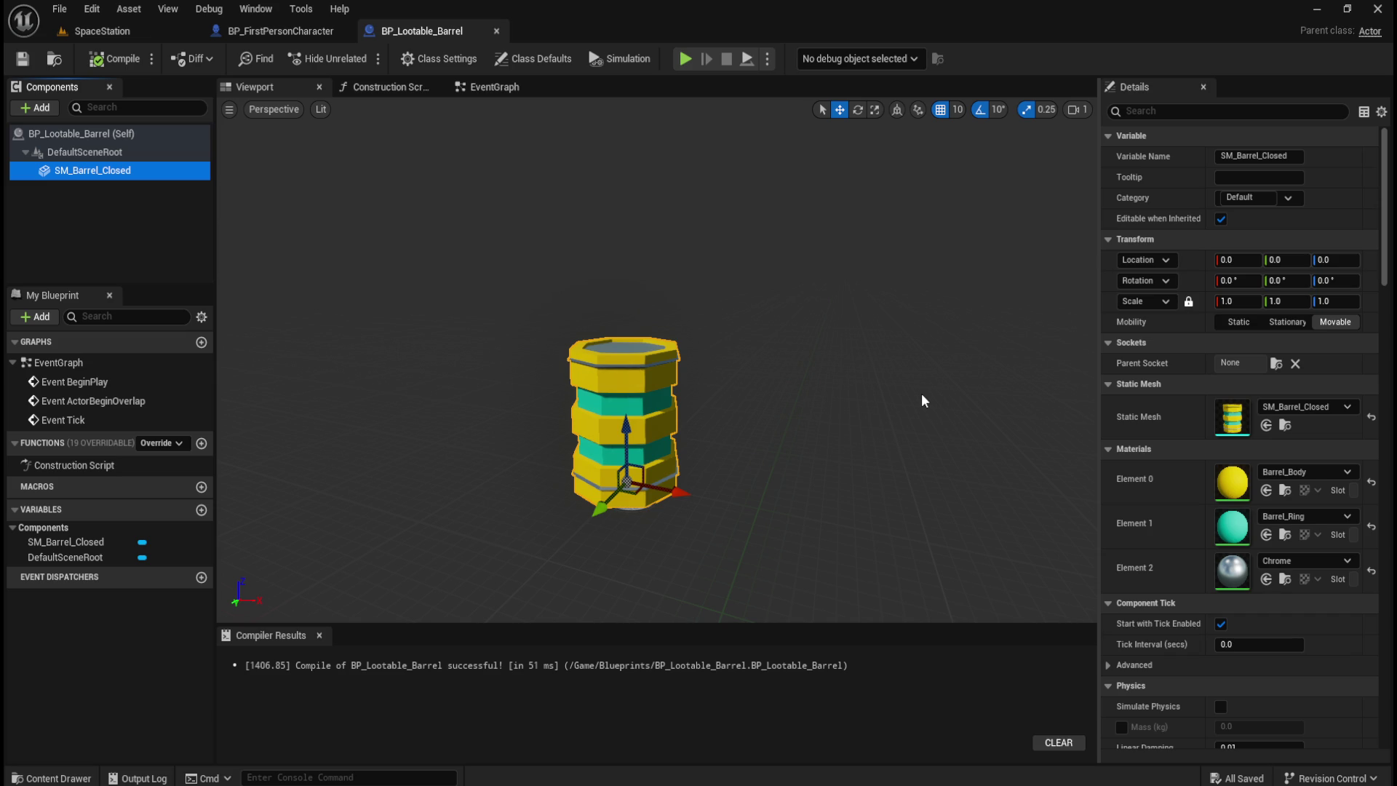
{"action": "left_click", "coordinate": [302, 30]}
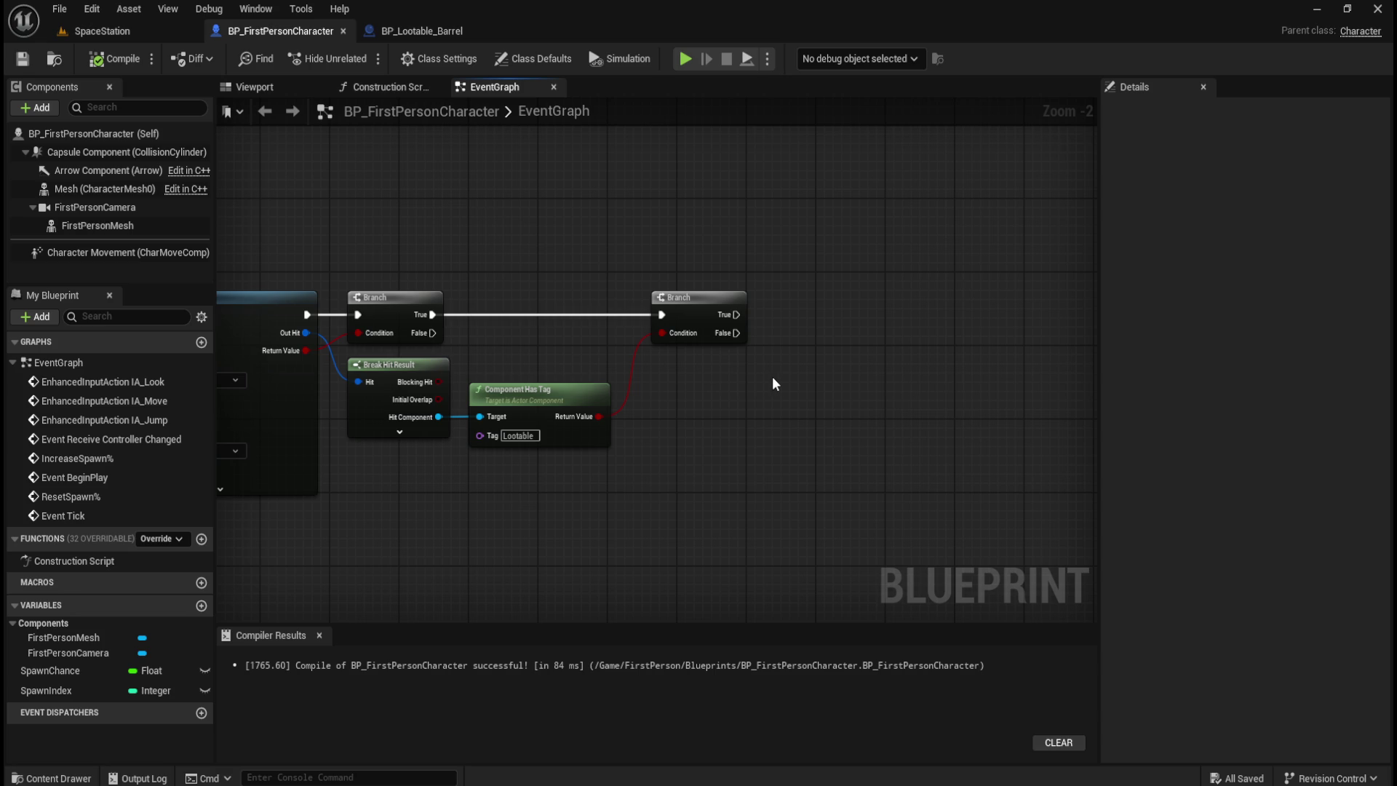
- Add a Set Material node fed by the line trace's Hit Component pin
{"action": "right_click", "coordinate": [828, 361]}
{"action": "type", "text": "set material"}
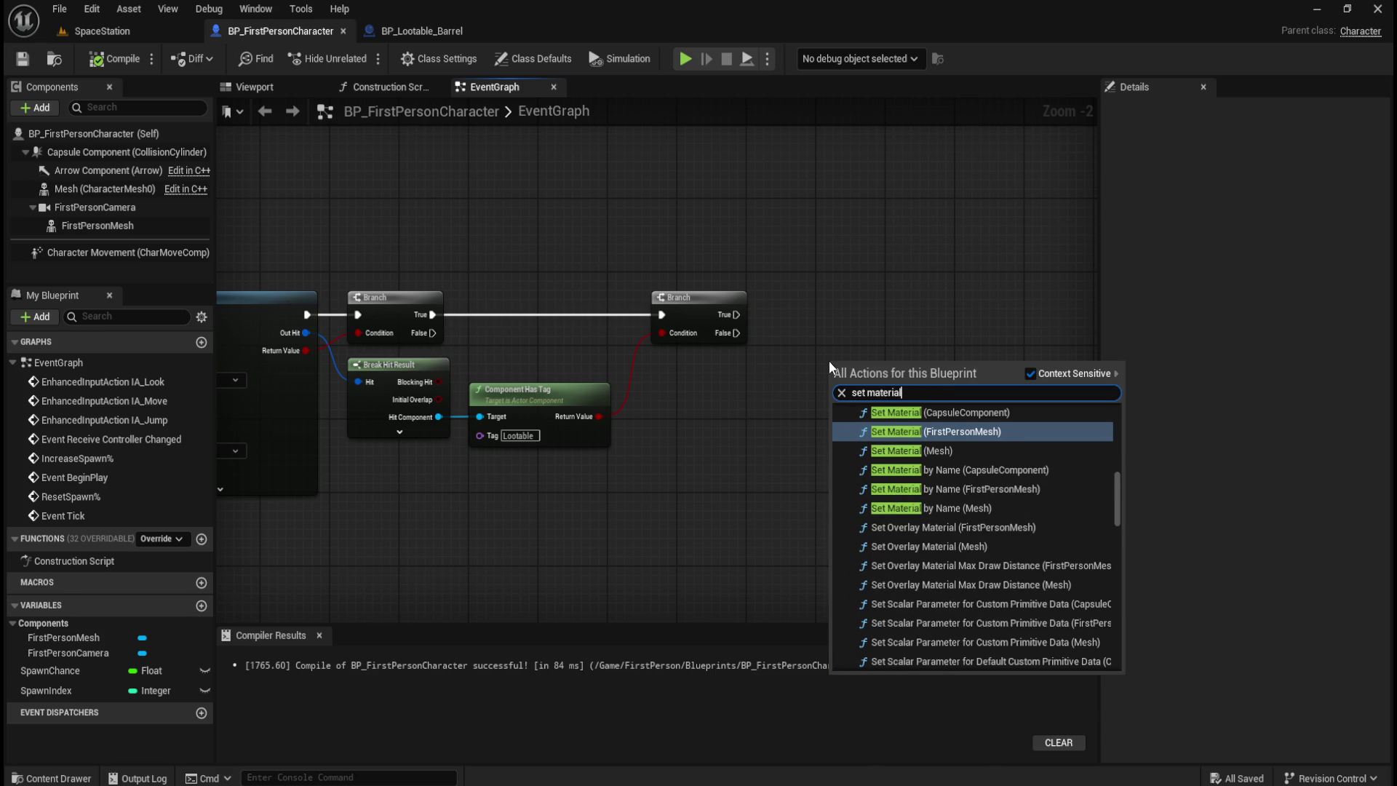
{"action": "key", "text": "Escape"}
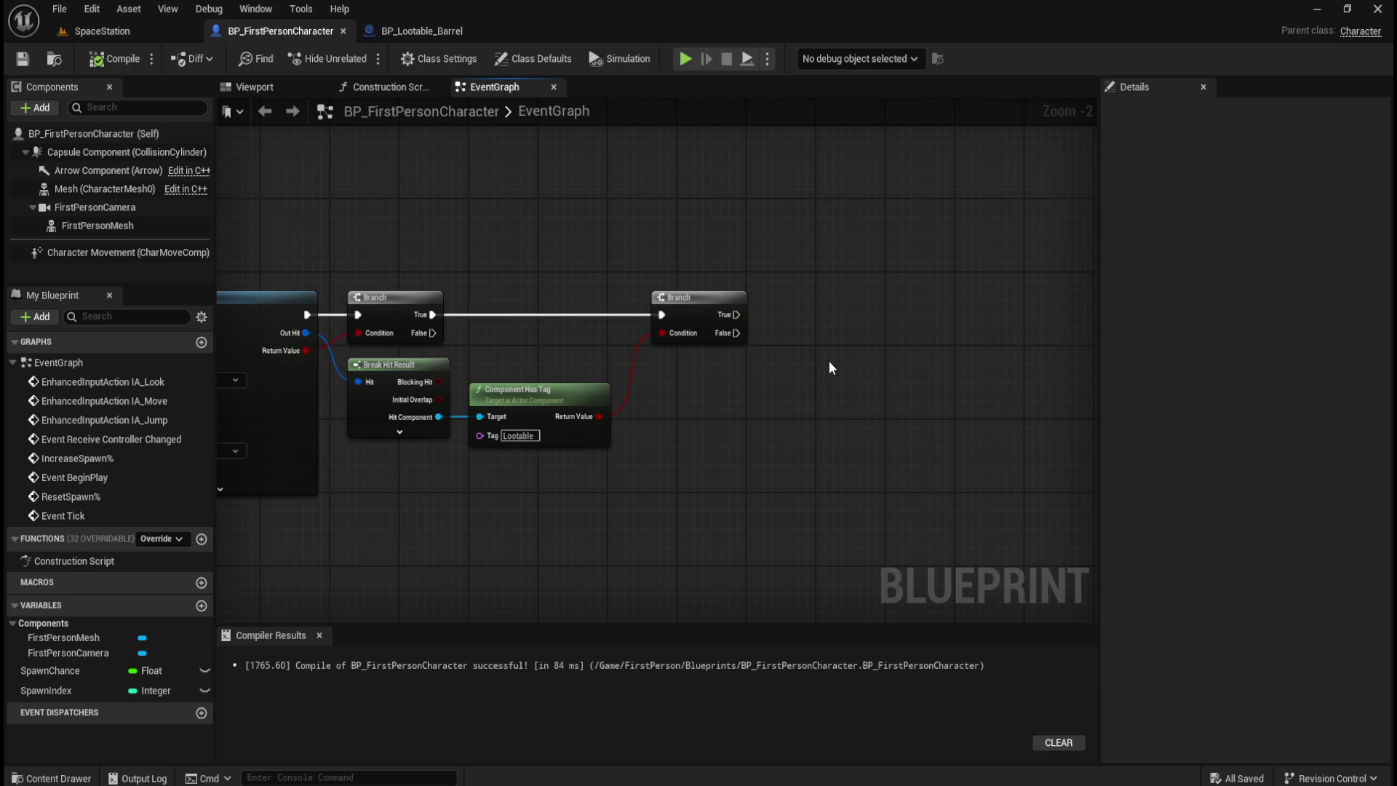
{"action": "mouse_move", "coordinate": [439, 414]}
{"action": "left_mouse_down"}
{"action": "mouse_move", "coordinate": [684, 374]}
{"action": "mouse_move", "coordinate": [823, 382]}
{"action": "left_mouse_up"}
{"action": "type", "text": "set ma"}
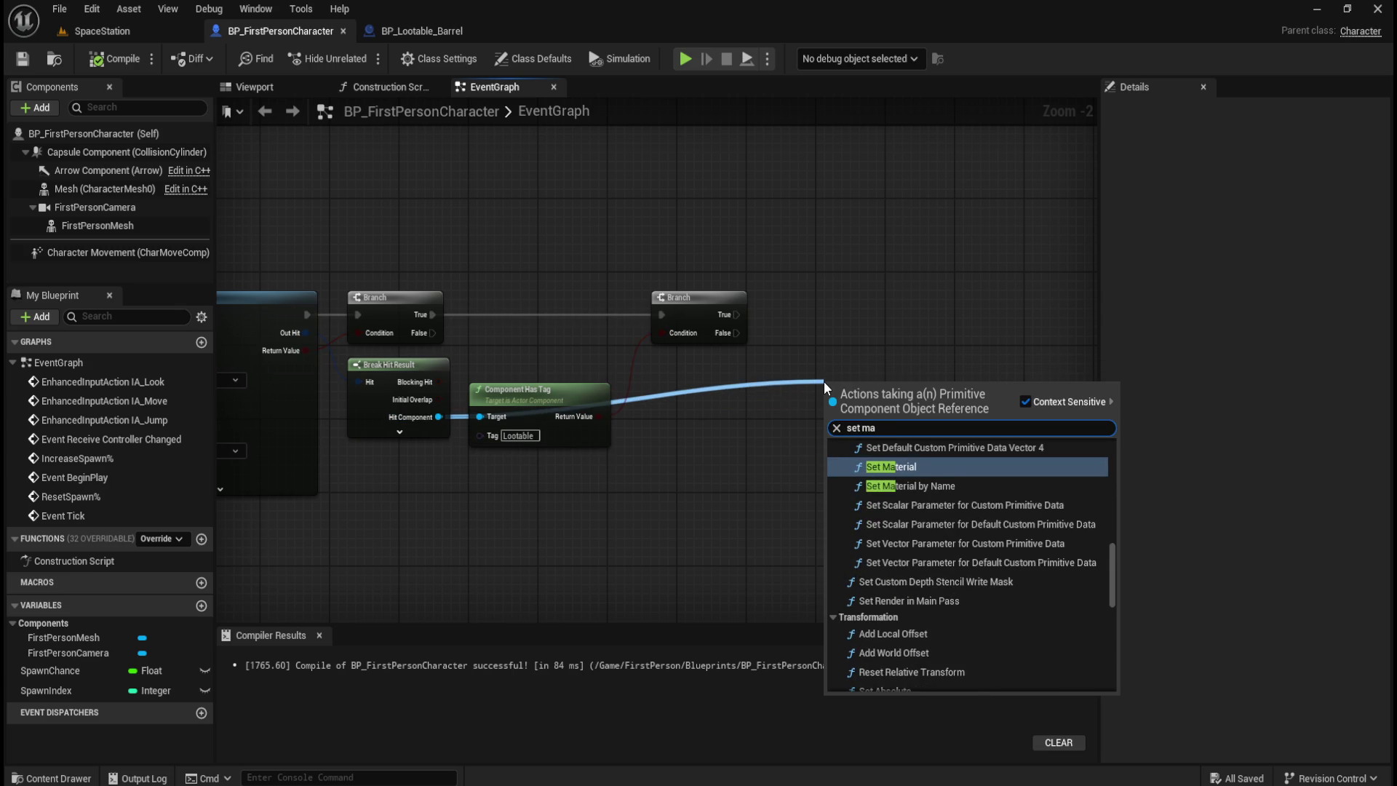
{"action": "type", "text": "terial"}
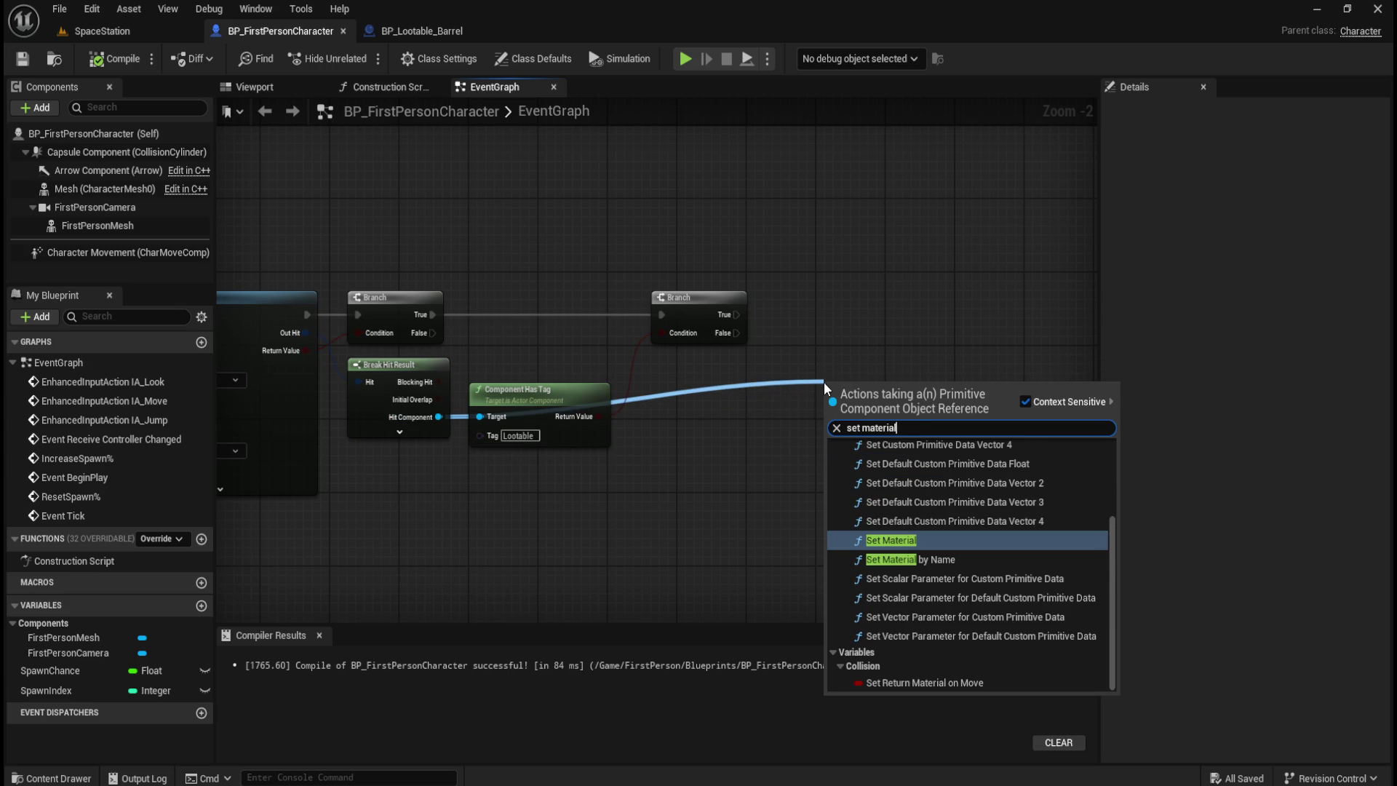
{"action": "left_click", "coordinate": [897, 540]}
- Wire the Lootable Branch's True output into Set Material and choose M_Outline as its material
{"action": "mouse_move", "coordinate": [911, 403]}
{"action": "left_mouse_down"}
{"action": "mouse_move", "coordinate": [902, 321]}
{"action": "mouse_move", "coordinate": [876, 302]}
{"action": "left_mouse_up"}
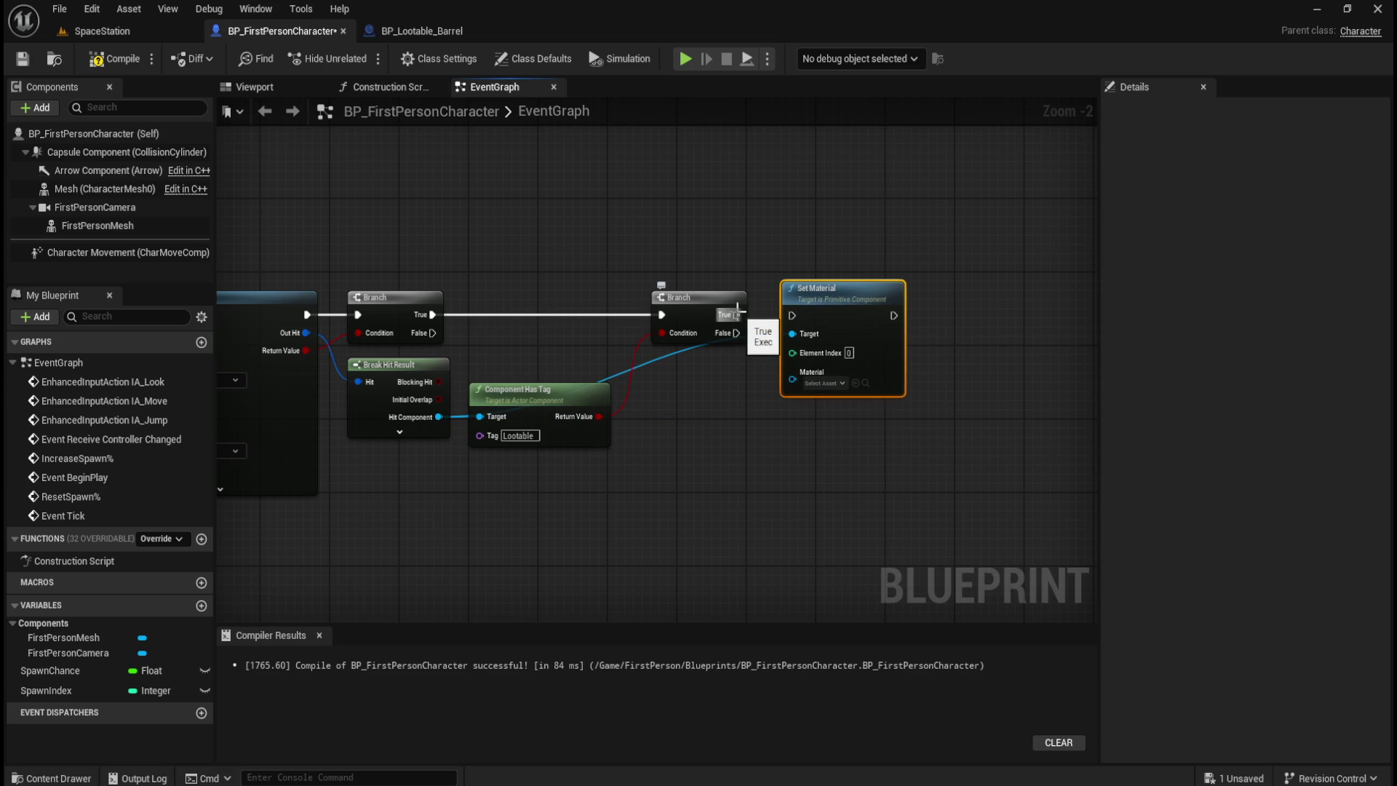
{"action": "left_click_drag", "start_coordinate": [737, 314], "coordinate": [792, 315]}
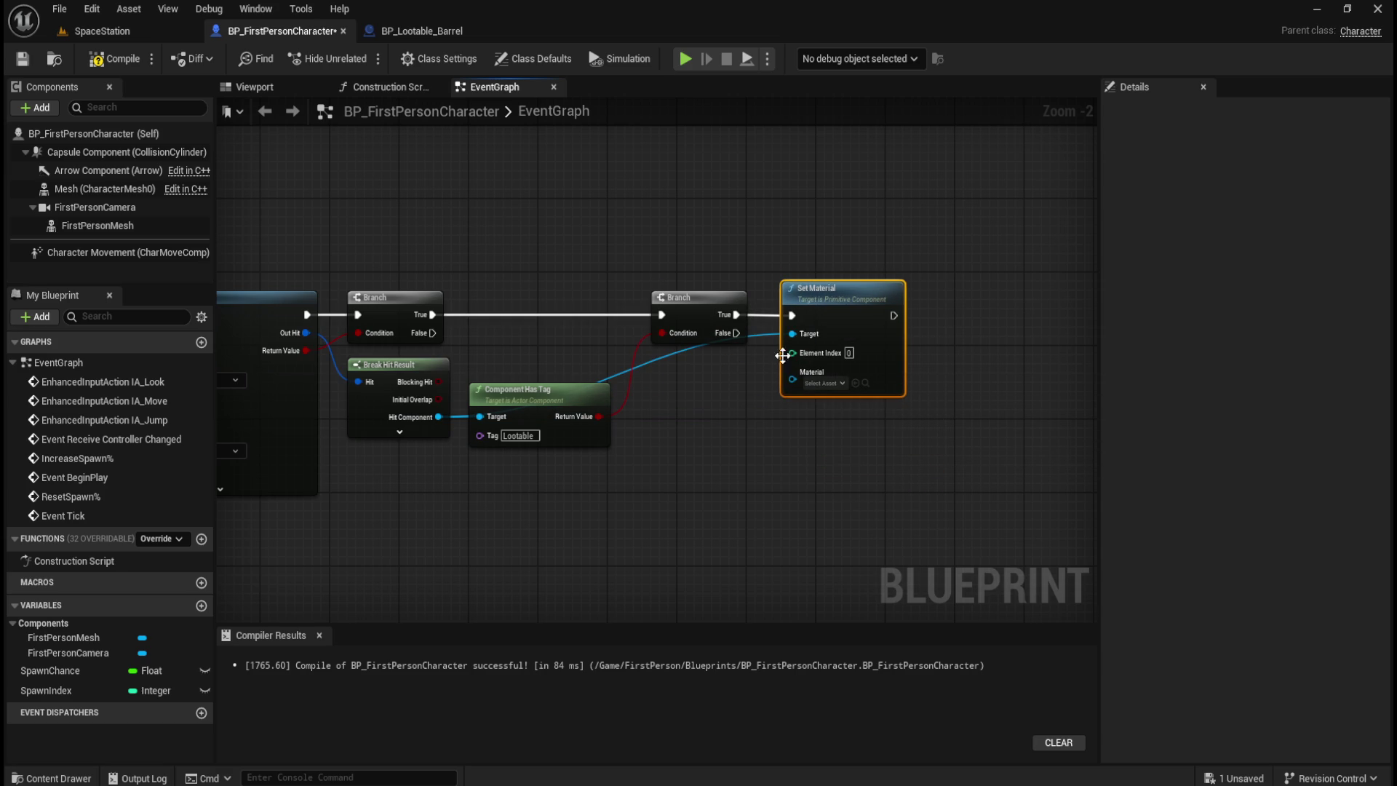
{"action": "left_click", "coordinate": [822, 383]}
{"action": "type", "text": "out"}
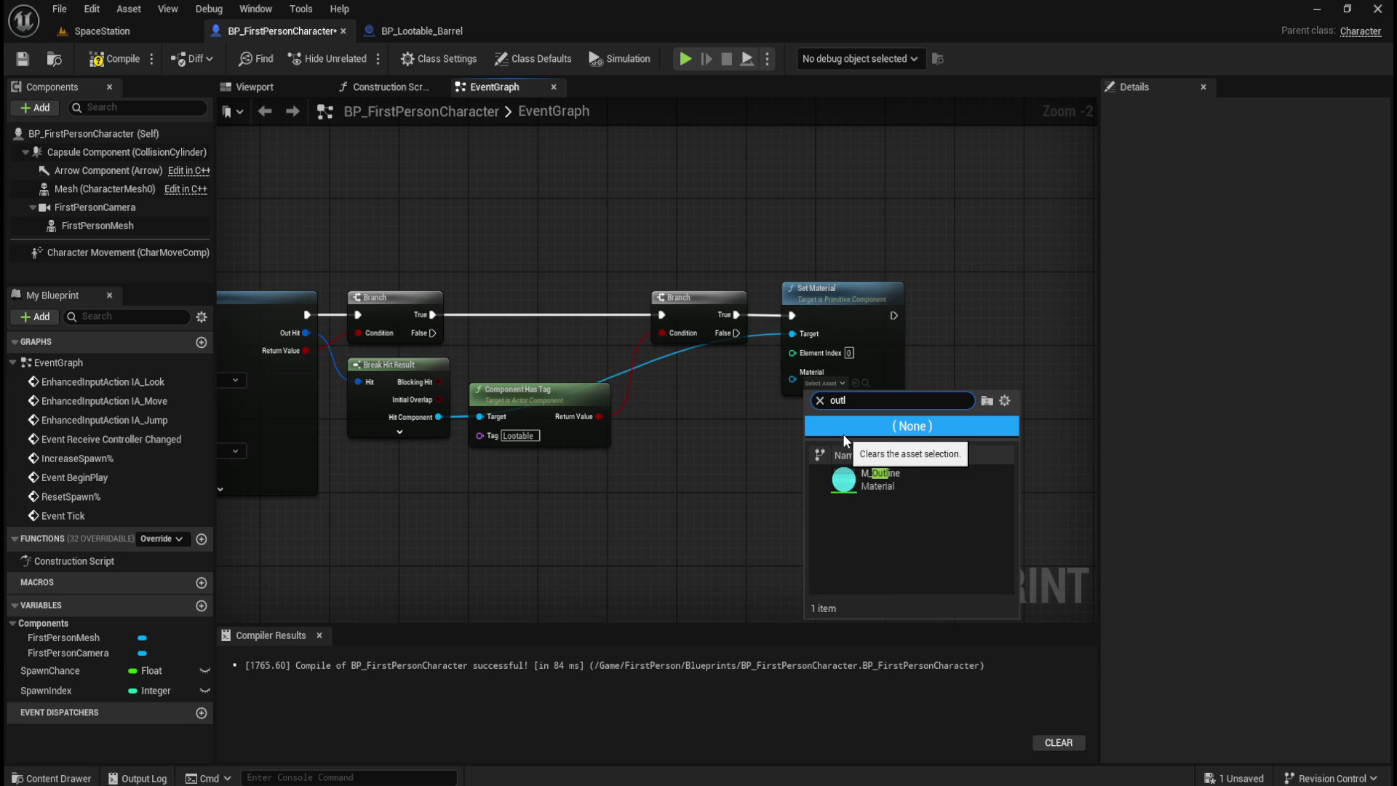
{"action": "type", "text": "l"}
{"action": "left_click", "coordinate": [867, 485]}
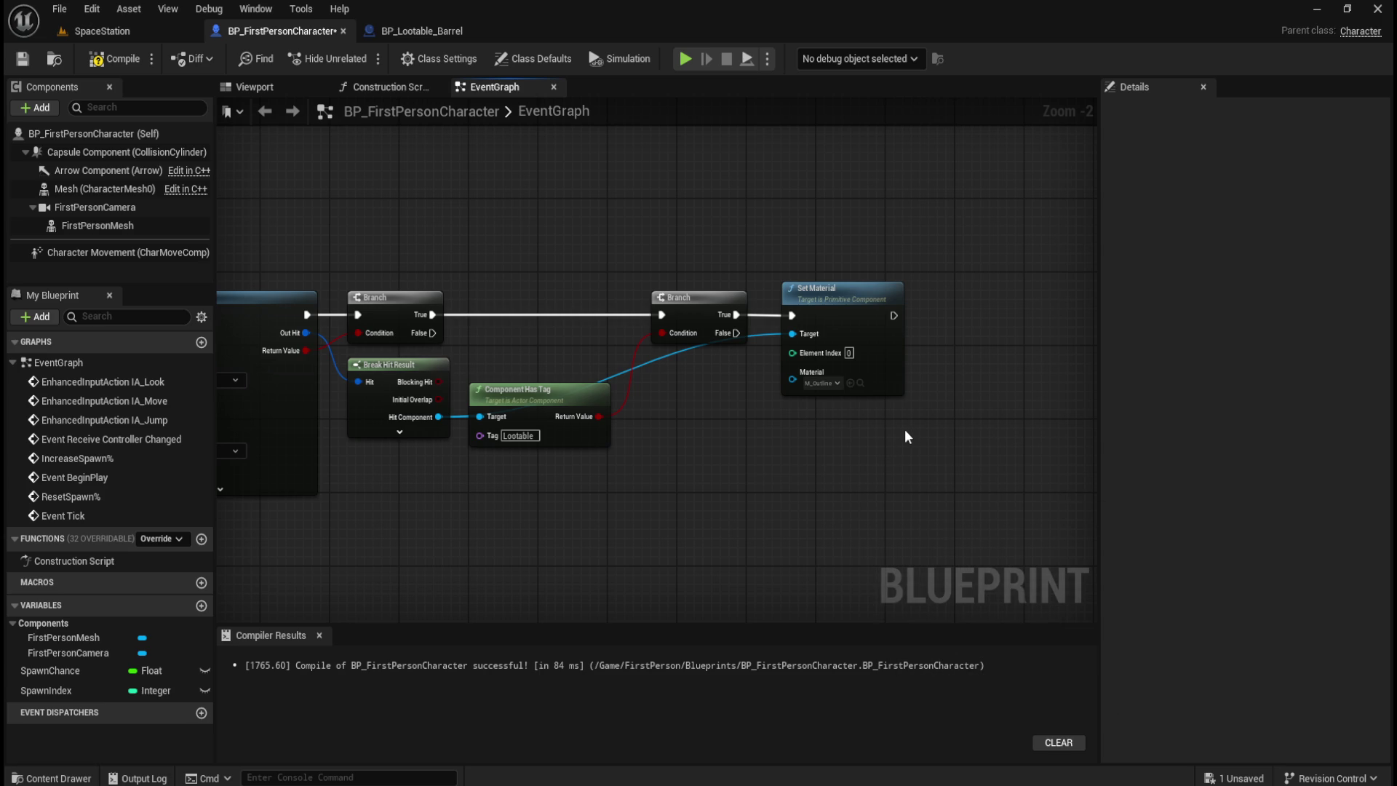
{"action": "left_click", "coordinate": [421, 30]}
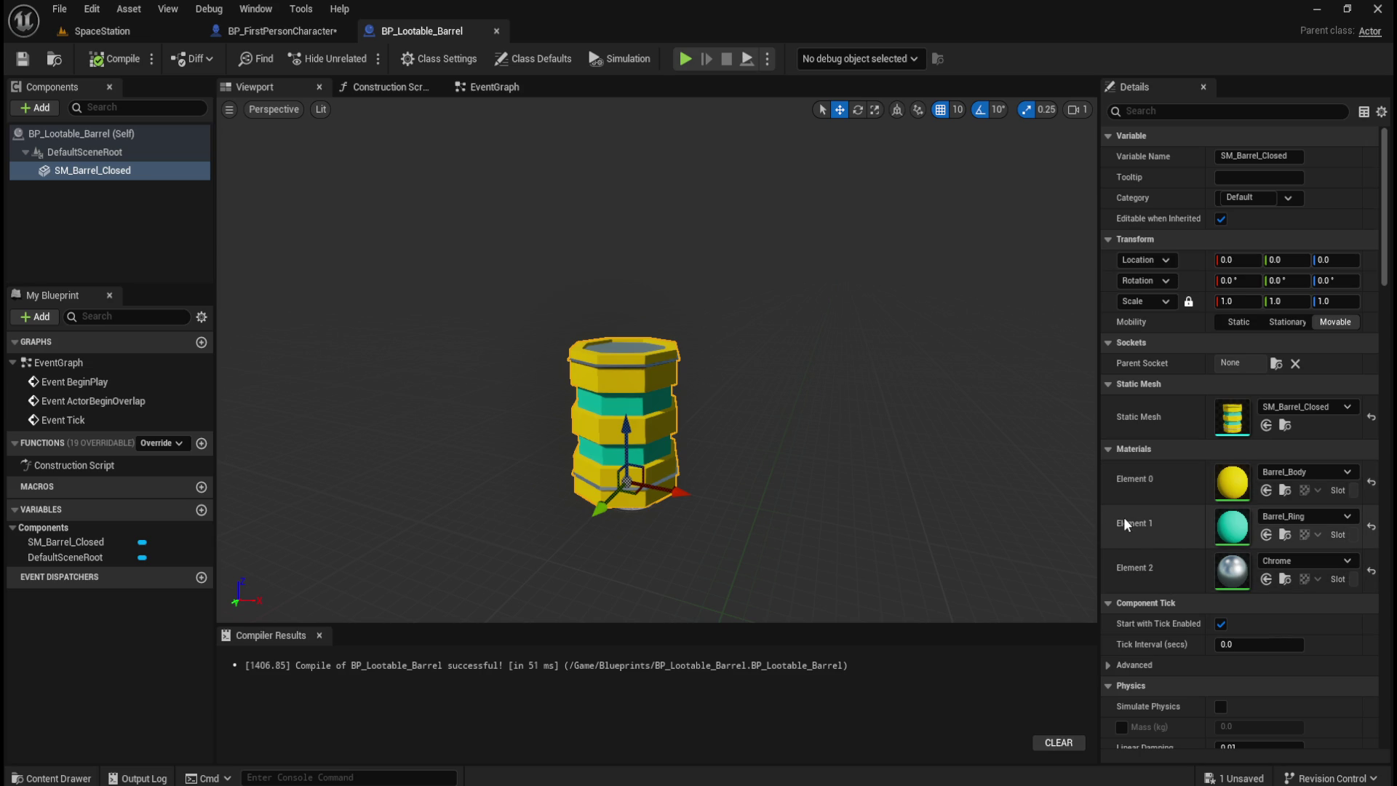
- Review the Line Trace, Component Has Tag and Set Material chain, then compile and save BP_FirstPersonCharacter
{"action": "left_click", "coordinate": [281, 31]}
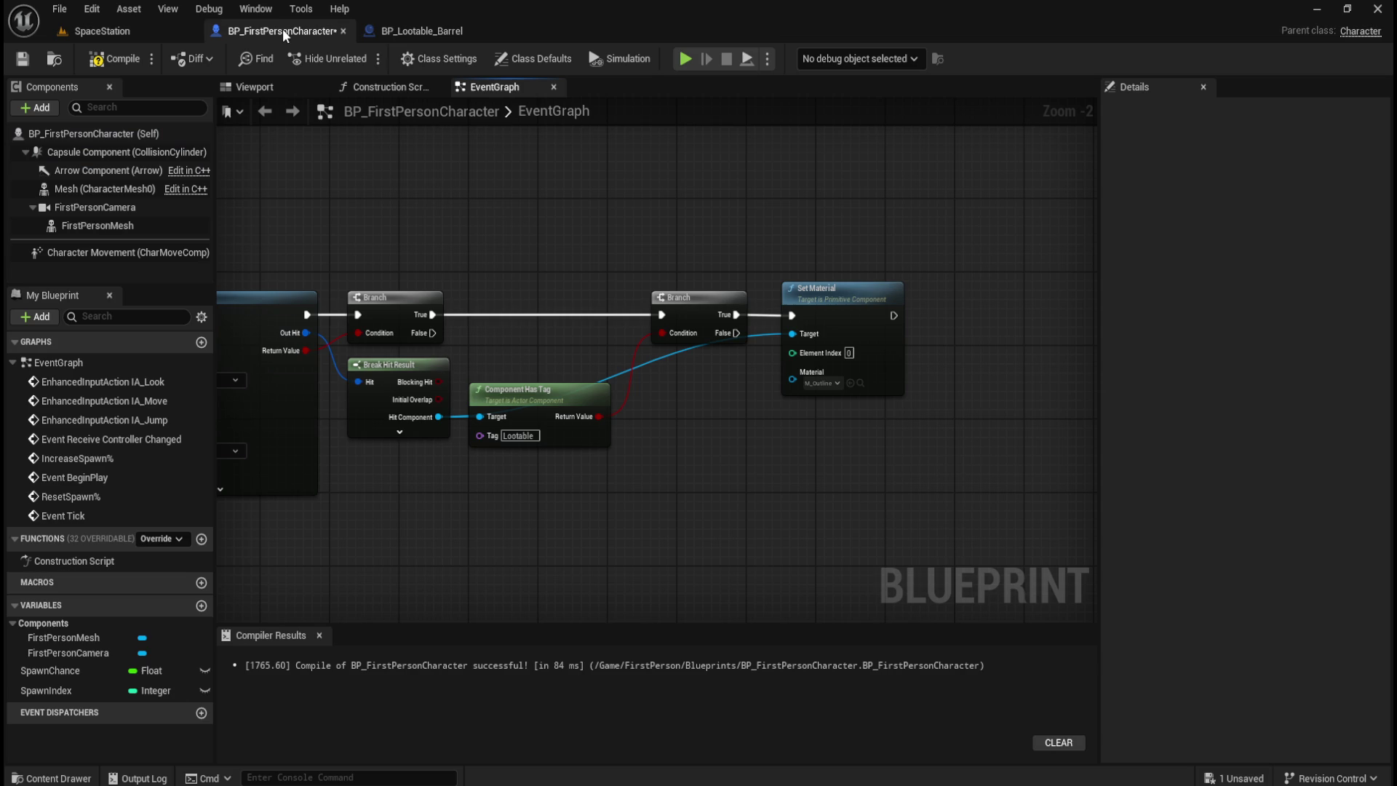
{"action": "mouse_move", "coordinate": [490, 186]}
{"action": "left_mouse_down"}
{"action": "mouse_move", "coordinate": [655, 218]}
{"action": "mouse_move", "coordinate": [726, 288]}
{"action": "mouse_move", "coordinate": [787, 273]}
{"action": "mouse_move", "coordinate": [481, 223]}
{"action": "left_mouse_up"}
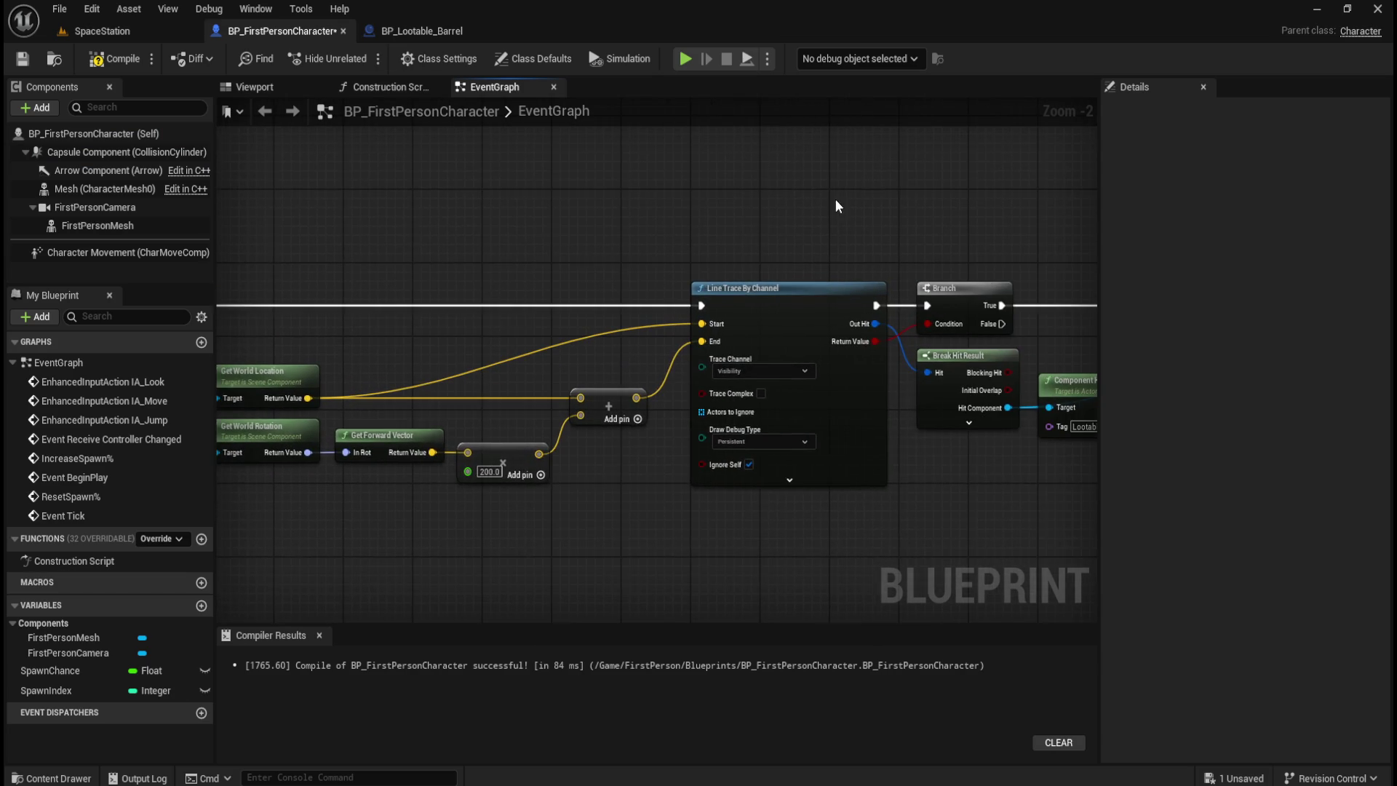
{"action": "left_click_drag", "start_coordinate": [835, 206], "coordinate": [639, 205]}
{"action": "left_click_drag", "start_coordinate": [881, 210], "coordinate": [639, 181]}
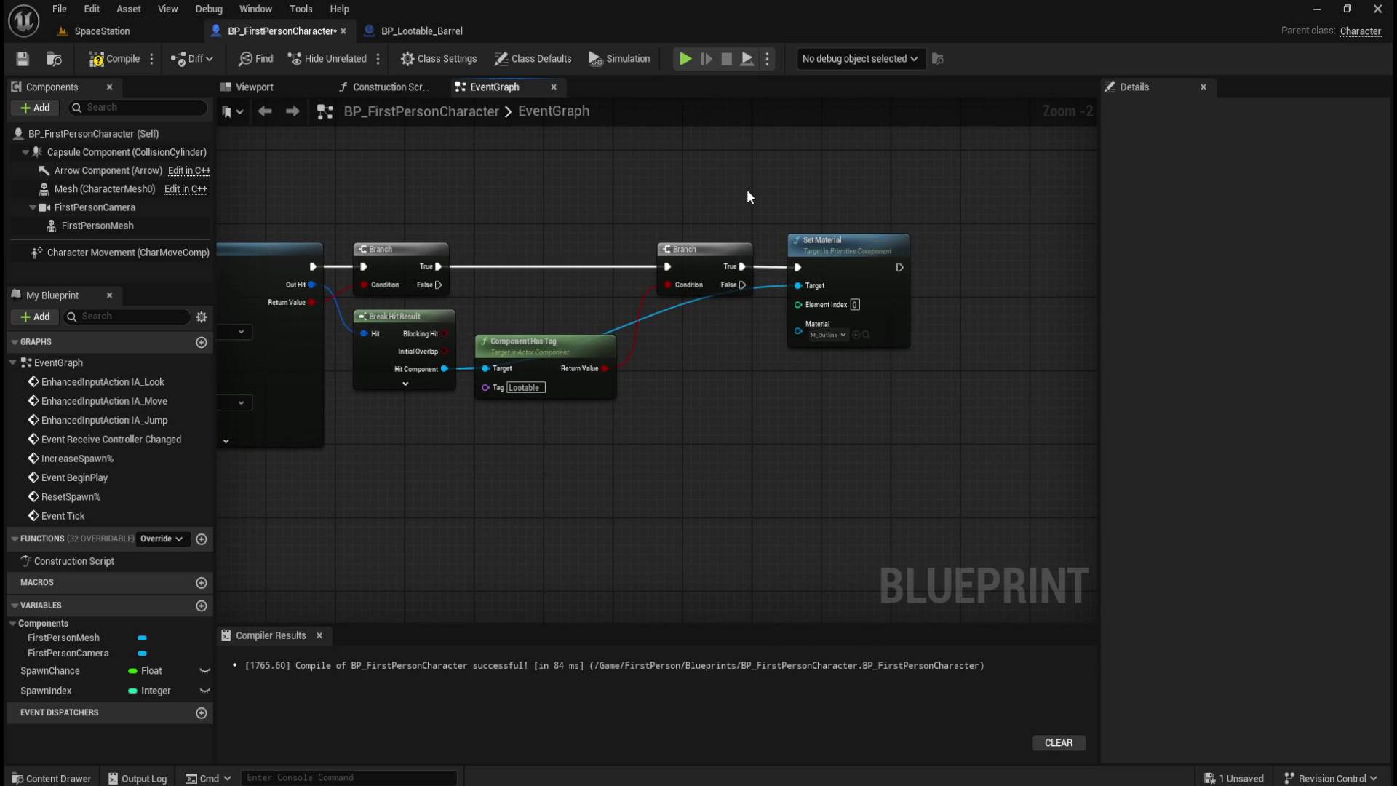
{"action": "left_click_drag", "start_coordinate": [595, 186], "coordinate": [678, 248]}
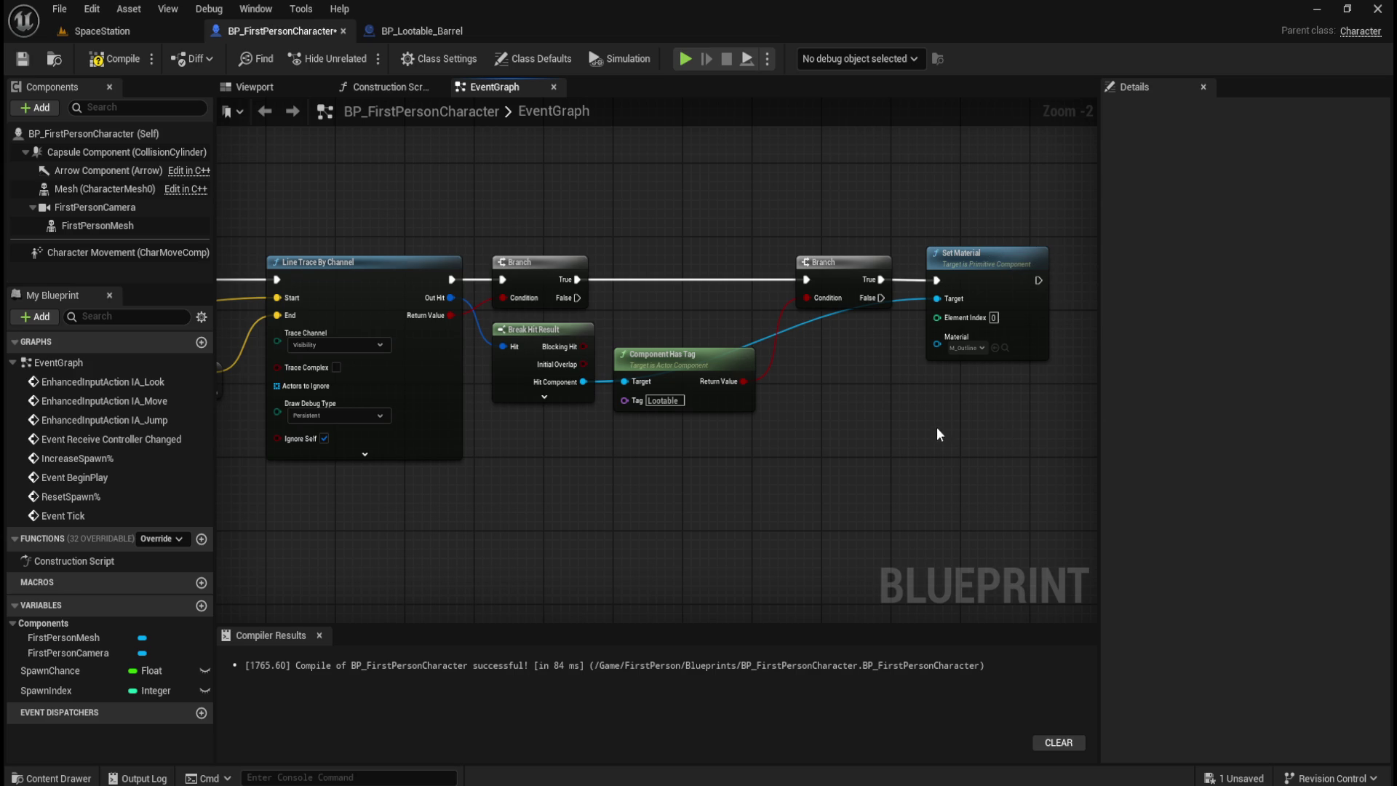
{"action": "left_click", "coordinate": [116, 59]}
{"action": "left_click", "coordinate": [27, 62]}
{"action": "left_click", "coordinate": [137, 37]}
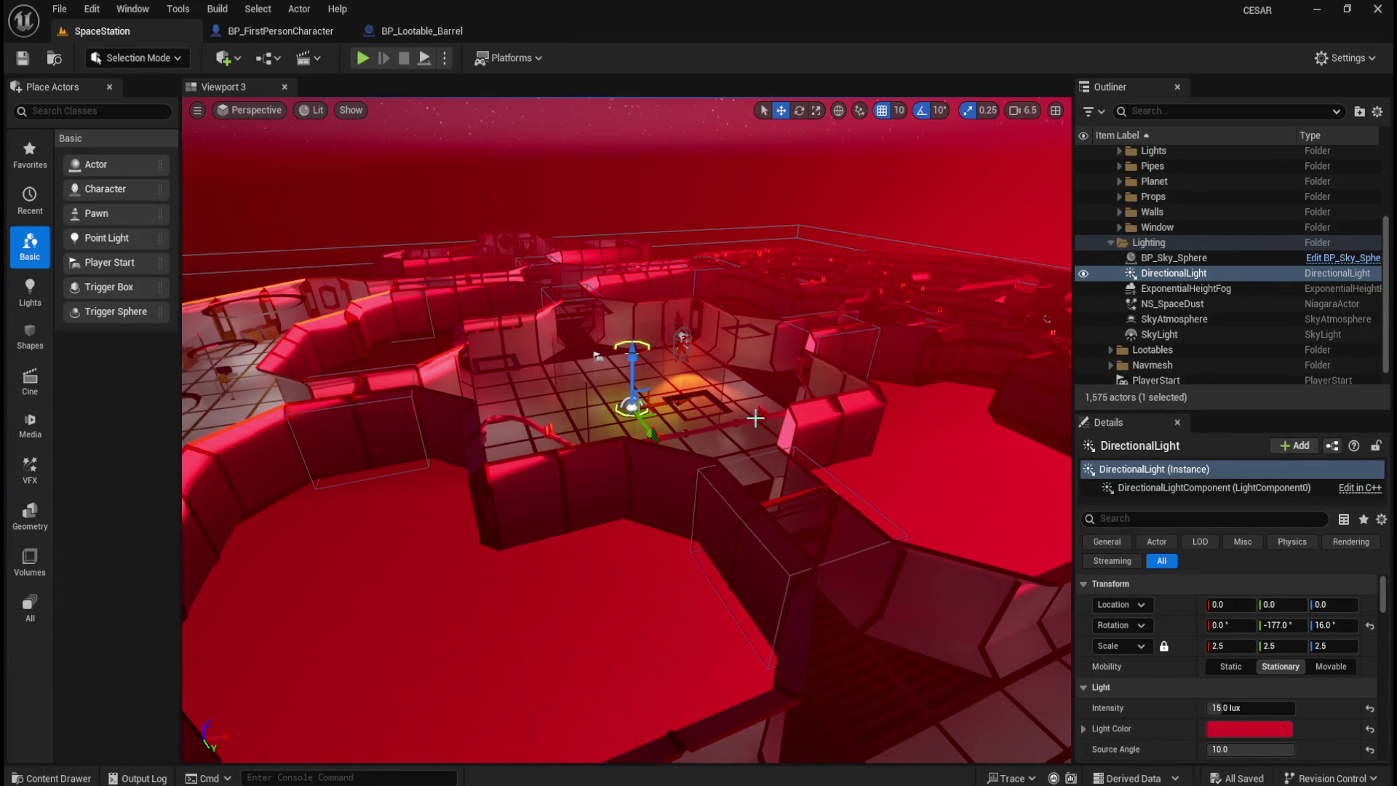
{"action": "left_click", "coordinate": [682, 344]}
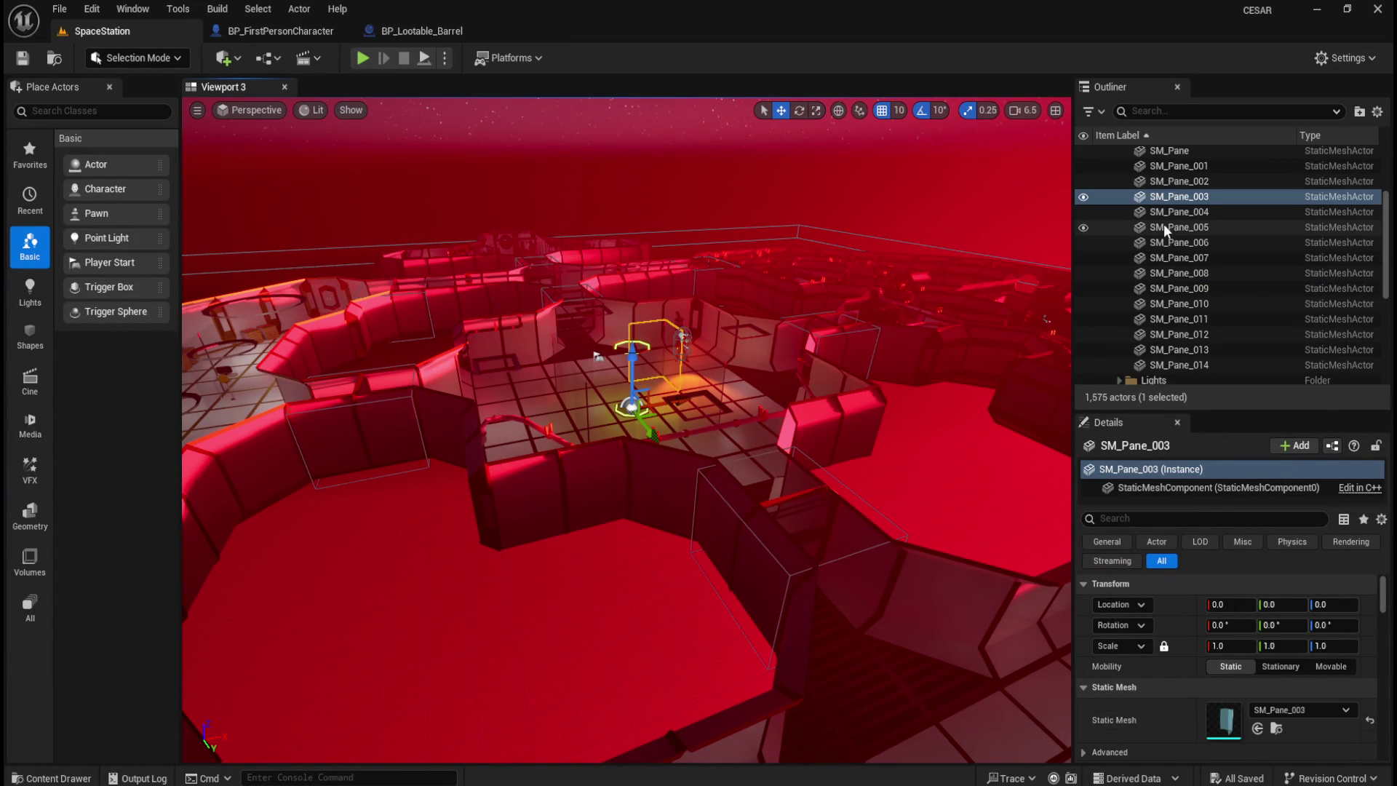
{"action": "left_click", "coordinate": [689, 348]}
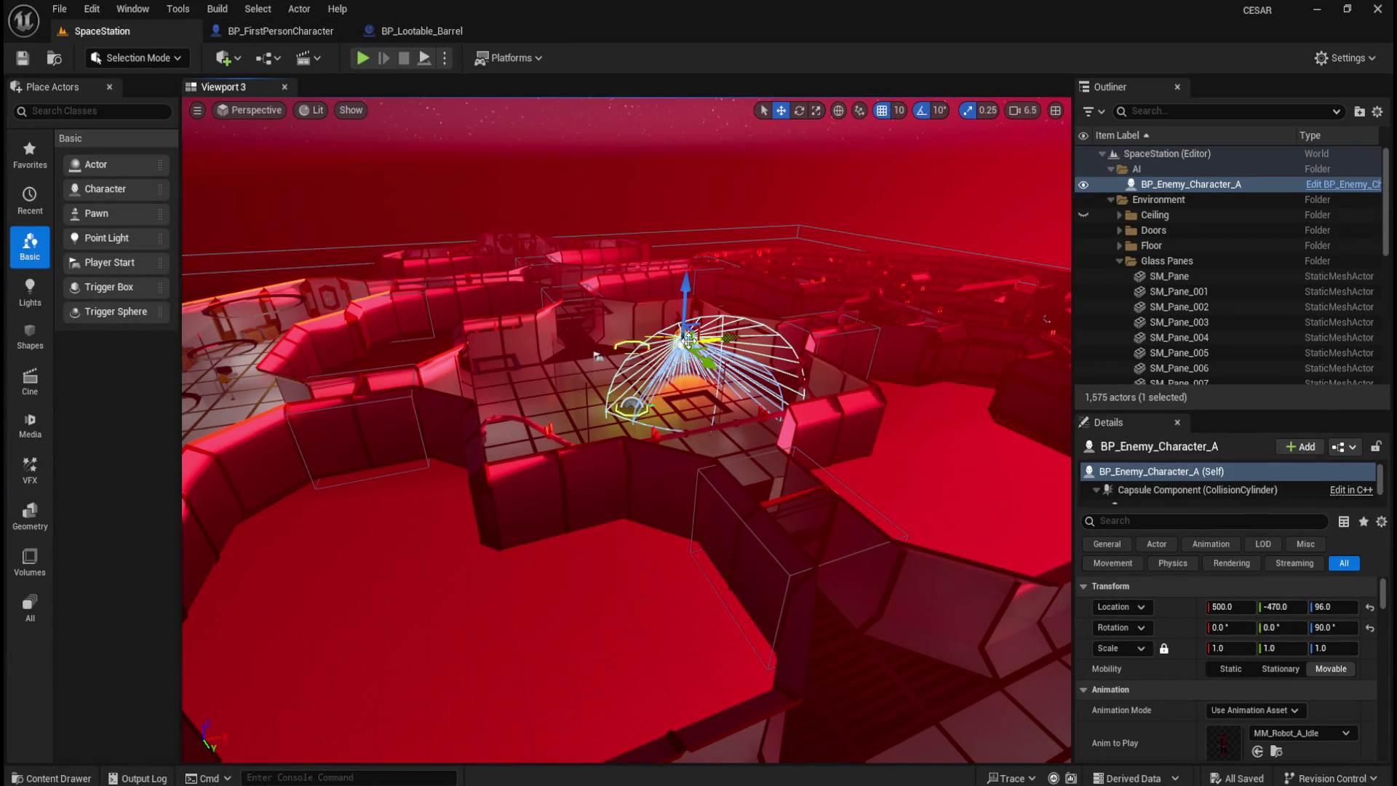
{"action": "left_click", "coordinate": [1198, 200]}
{"action": "left_click", "coordinate": [1192, 185]}
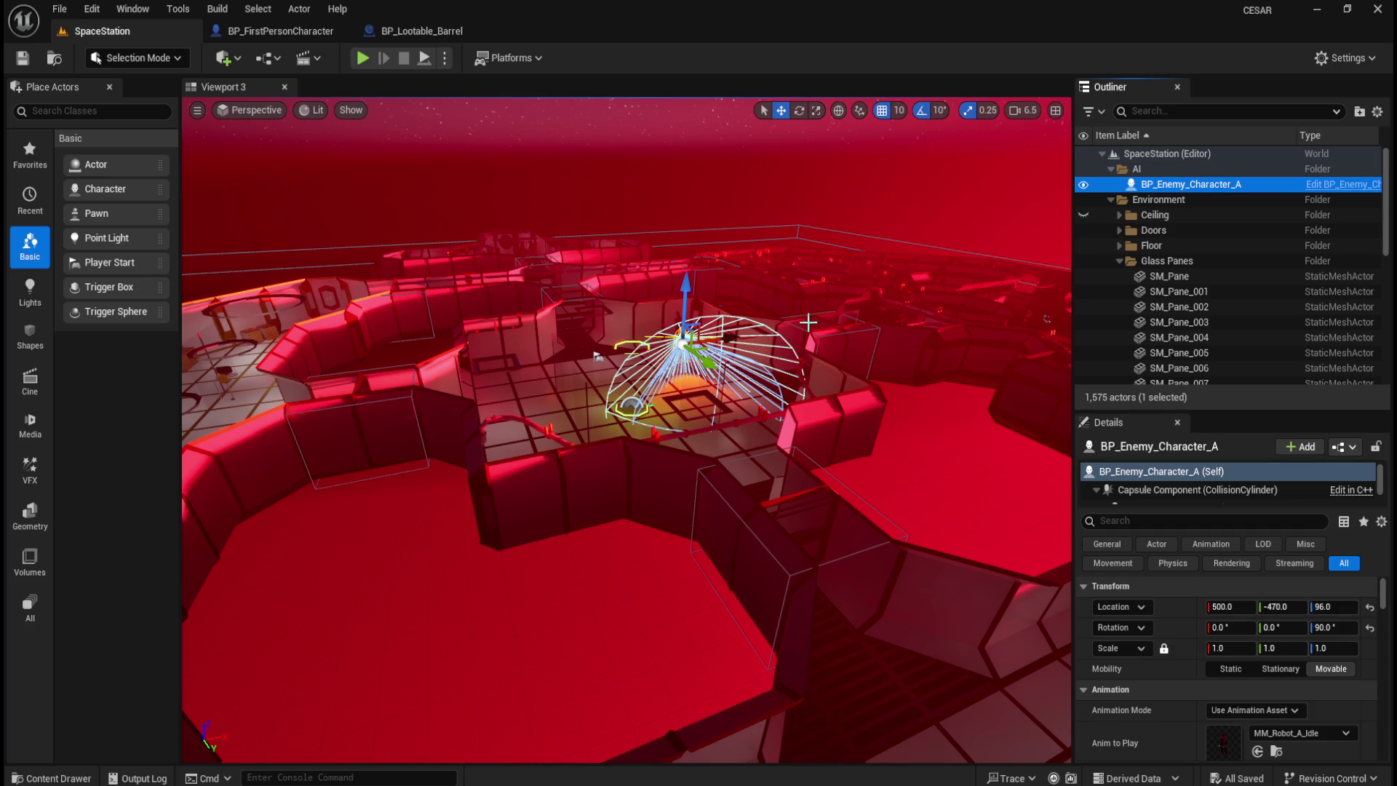
{"action": "key", "text": "f"}
{"action": "scroll", "coordinate": [805, 296], "scroll_direction": "up", "scroll_amount": 5}
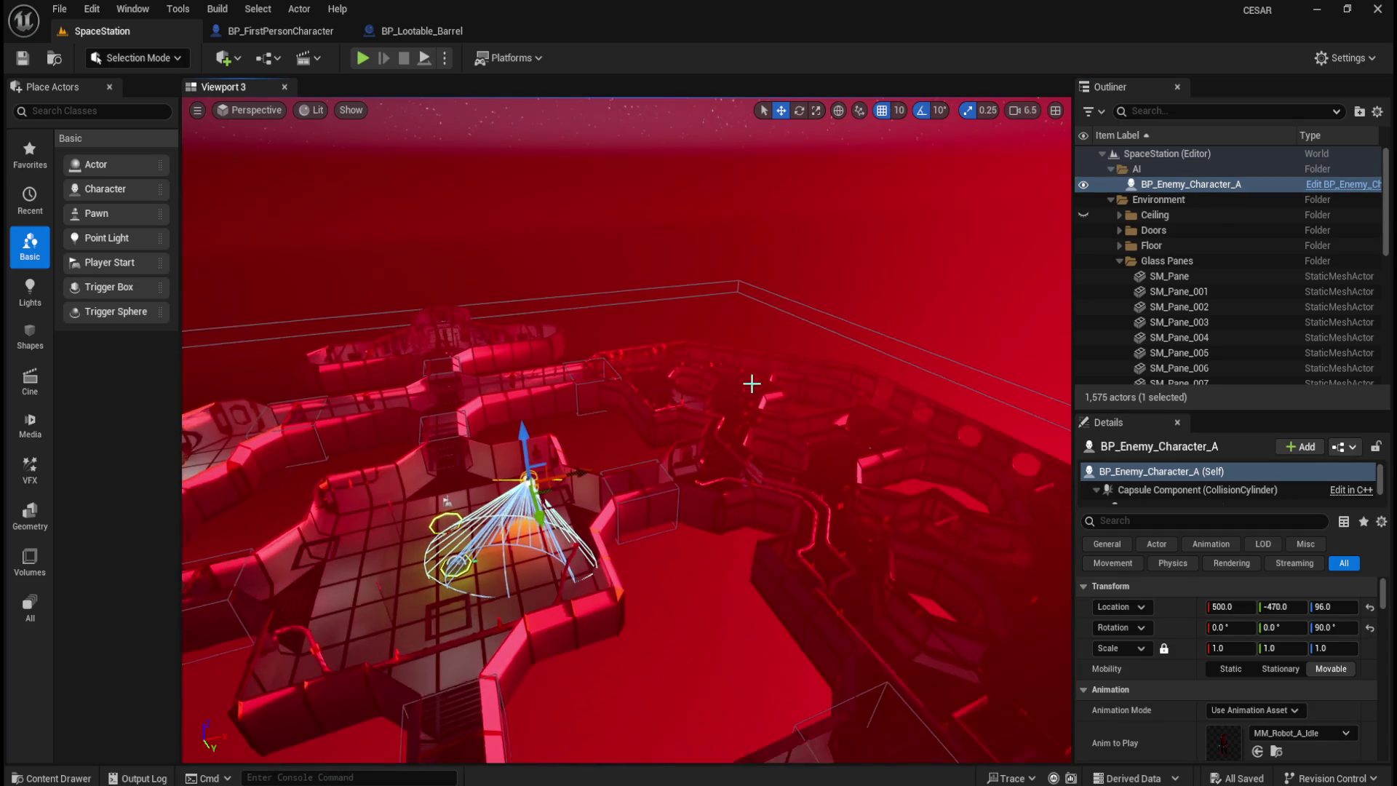
{"action": "mouse_move", "coordinate": [557, 490]}
{"action": "left_mouse_down"}
{"action": "mouse_move", "coordinate": [655, 489]}
{"action": "mouse_move", "coordinate": [971, 407]}
{"action": "mouse_move", "coordinate": [868, 390]}
{"action": "left_mouse_up"}
- Move the enemy robot along X to about 3430 and save the SpaceStation level
{"action": "key", "text": "f"}
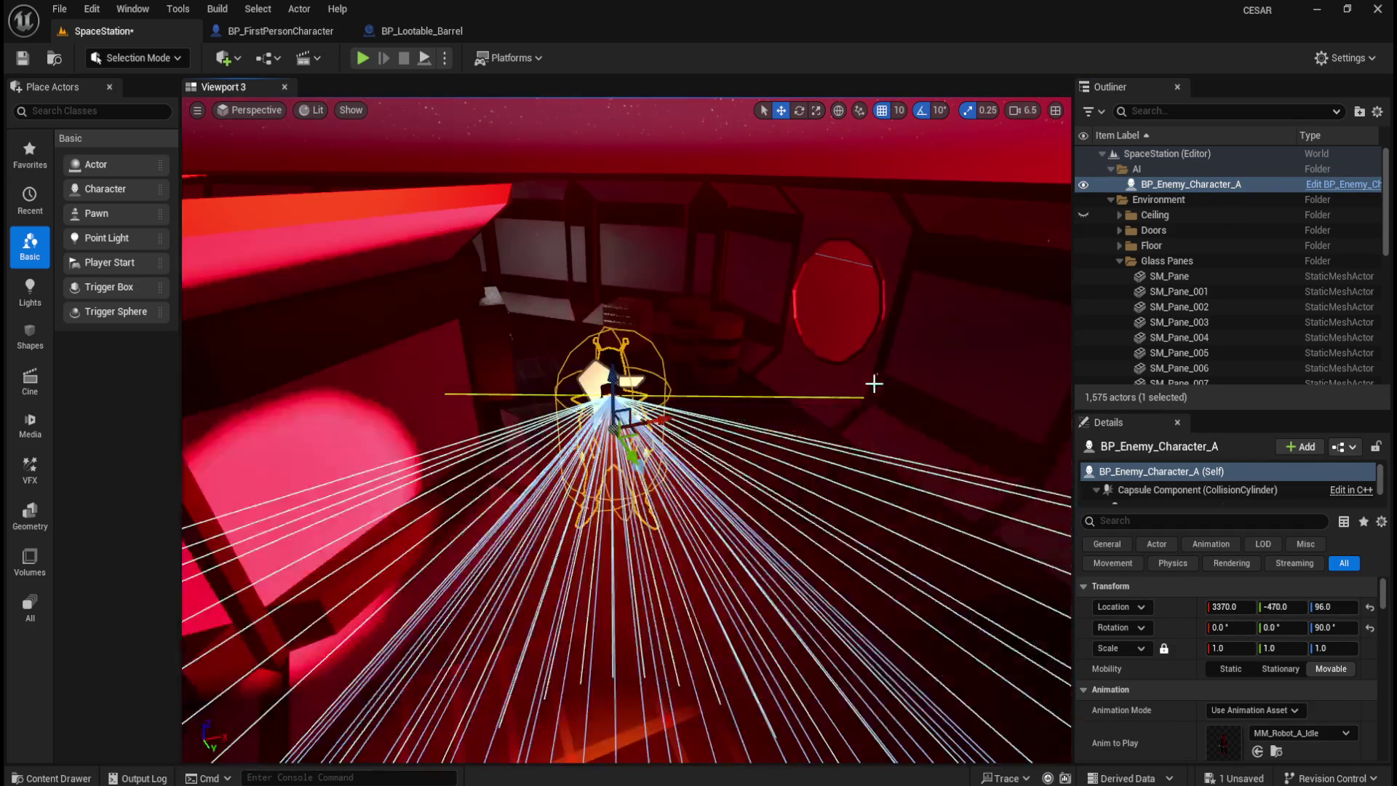
{"action": "mouse_move", "coordinate": [660, 420]}
{"action": "left_mouse_down"}
{"action": "mouse_move", "coordinate": [727, 418]}
{"action": "mouse_move", "coordinate": [699, 408]}
{"action": "mouse_move", "coordinate": [749, 321]}
{"action": "mouse_move", "coordinate": [868, 317]}
{"action": "mouse_move", "coordinate": [820, 372]}
{"action": "mouse_move", "coordinate": [836, 350]}
{"action": "mouse_move", "coordinate": [737, 384]}
{"action": "left_mouse_up"}
{"action": "scroll", "coordinate": [717, 411], "scroll_direction": "down", "scroll_amount": 3}
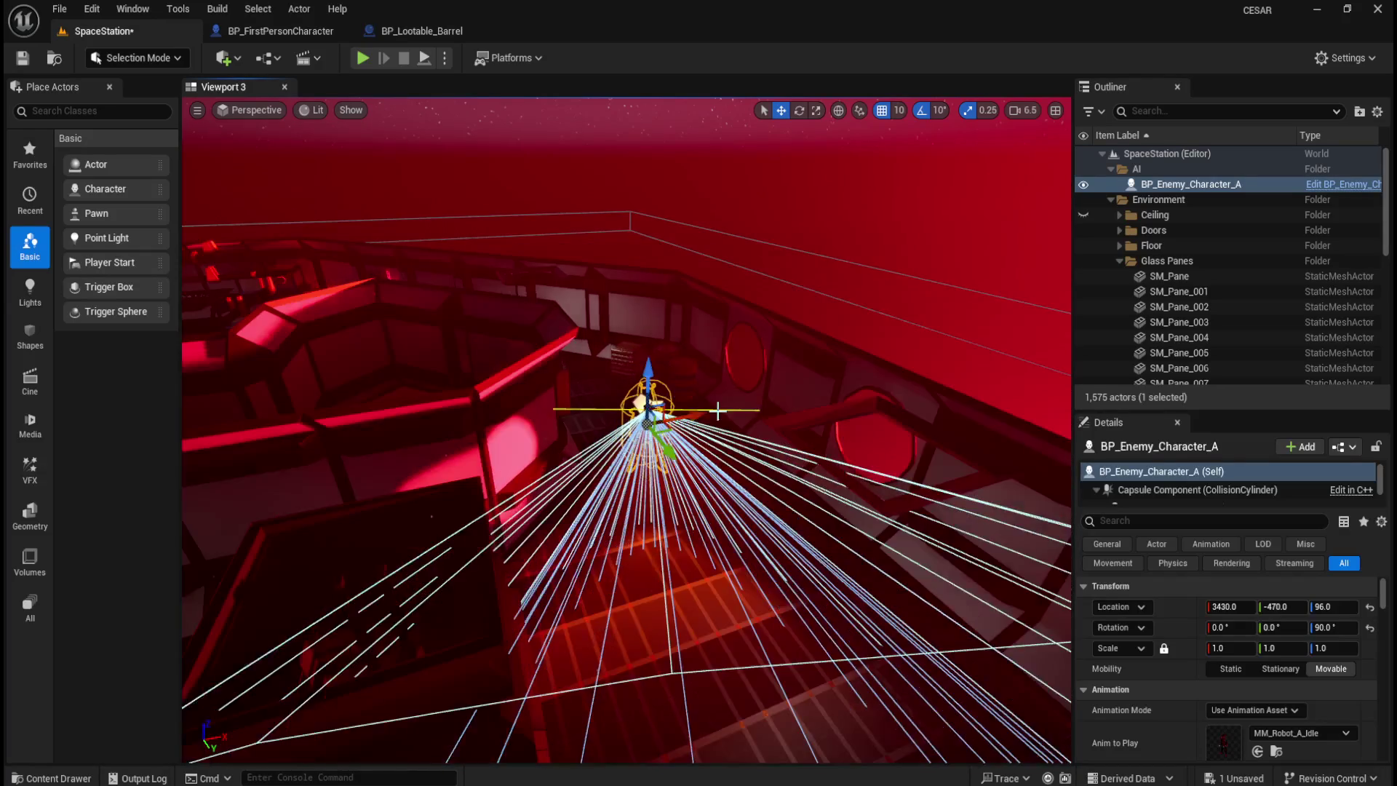
{"action": "scroll", "coordinate": [717, 412], "scroll_direction": "down", "scroll_amount": 3}
{"action": "key", "text": "ctrl+s"}
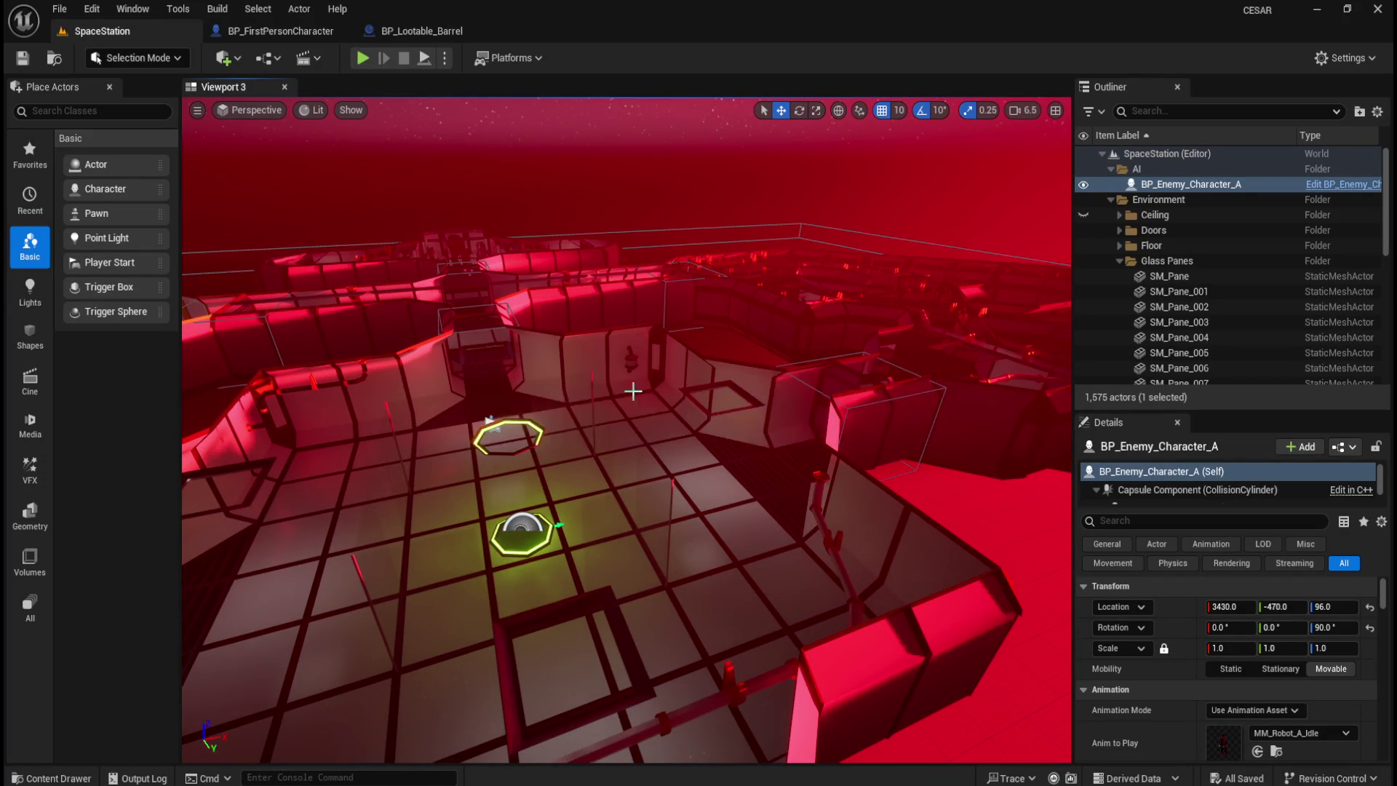
- Place three BP_Lootable_Barrel actors from Content > Blueprints on the room floor, then playtest
{"action": "key", "text": "ctrl+space"}
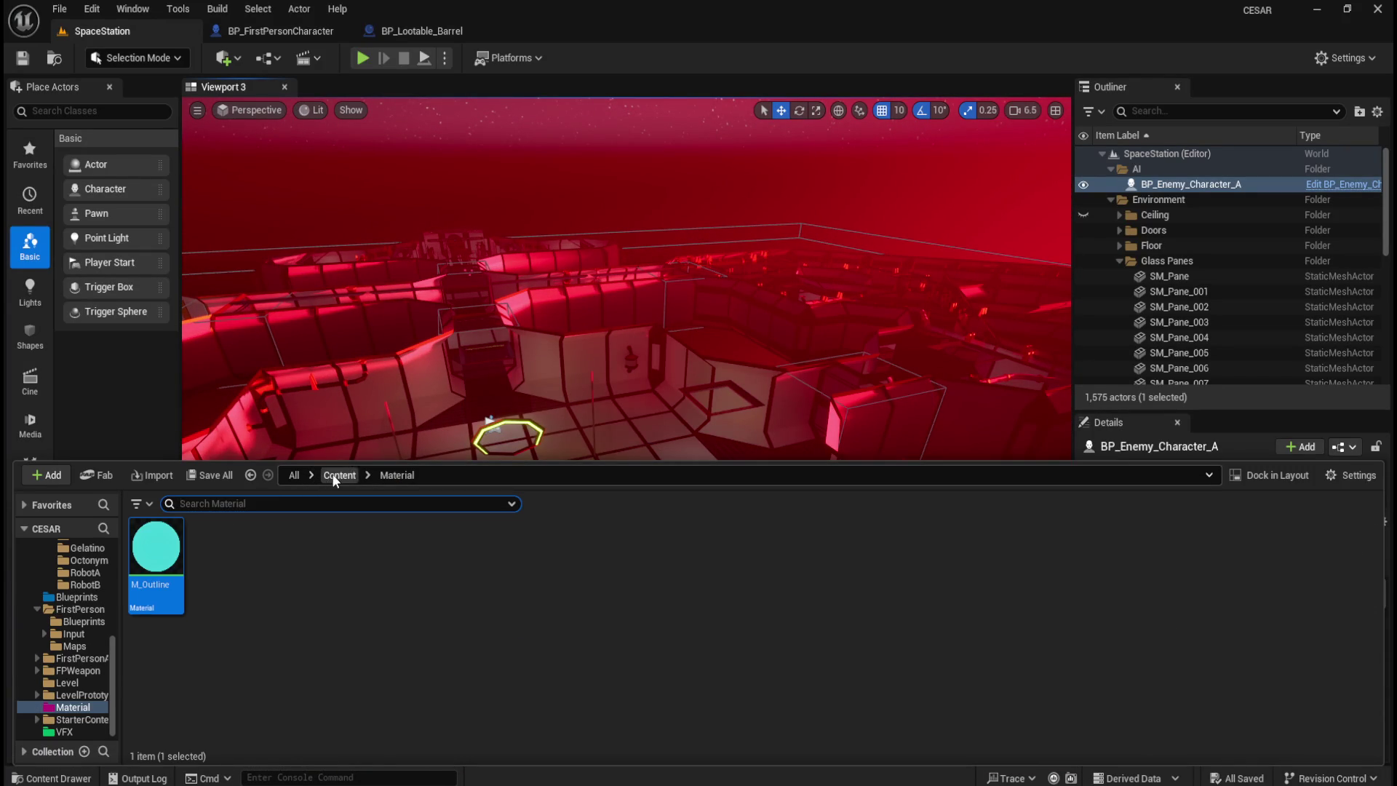
{"action": "left_click", "coordinate": [334, 477]}
{"action": "double_click", "coordinate": [282, 554]}
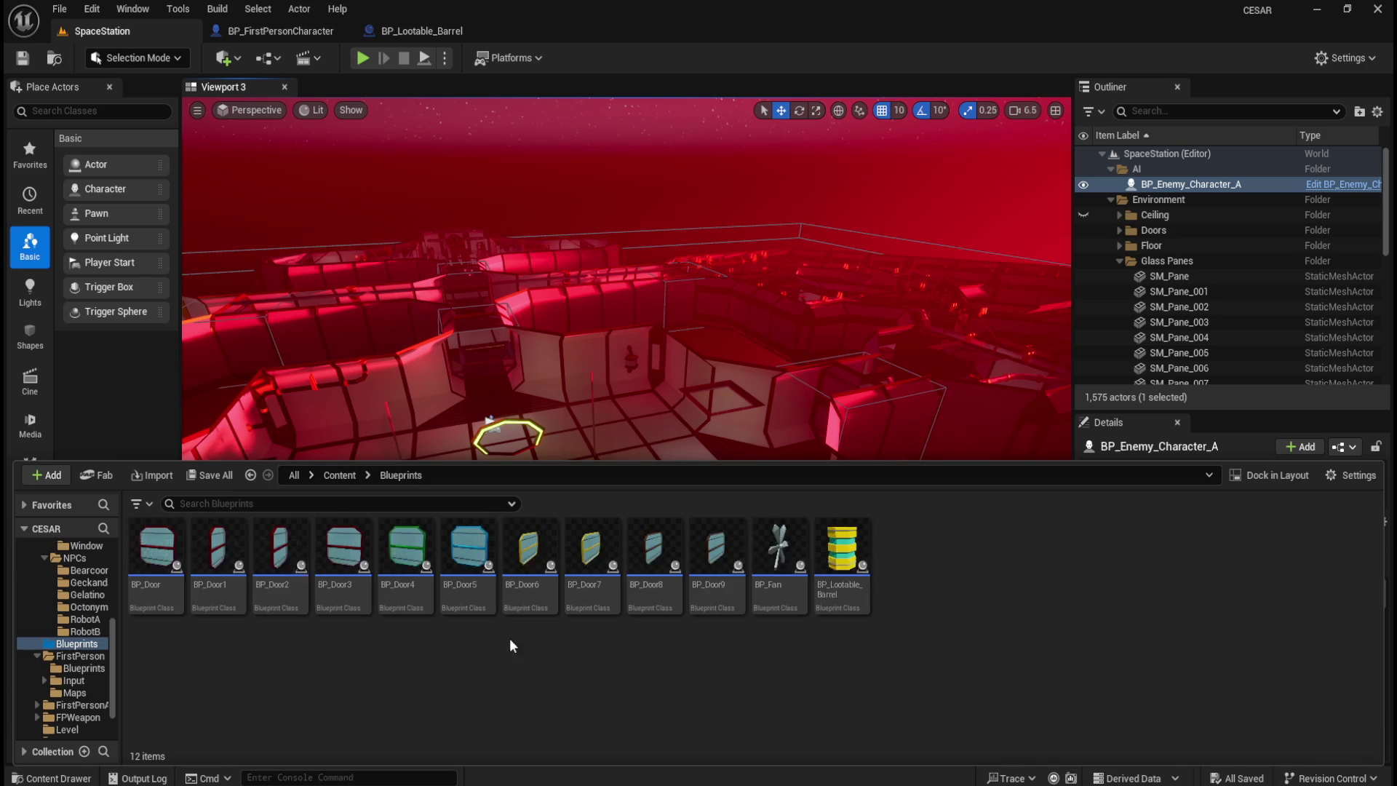
{"action": "mouse_move", "coordinate": [842, 553]}
{"action": "left_mouse_down"}
{"action": "mouse_move", "coordinate": [837, 571]}
{"action": "mouse_move", "coordinate": [712, 492]}
{"action": "left_mouse_up"}
{"action": "key", "text": "ctrl+space"}
{"action": "key", "text": "ctrl+space"}
{"action": "left_click_drag", "start_coordinate": [684, 444], "coordinate": [657, 435]}
{"action": "key", "text": "ctrl+space"}
{"action": "mouse_move", "coordinate": [842, 564]}
{"action": "left_mouse_down"}
{"action": "mouse_move", "coordinate": [754, 449]}
{"action": "mouse_move", "coordinate": [595, 416]}
{"action": "mouse_move", "coordinate": [779, 572]}
{"action": "left_mouse_up"}
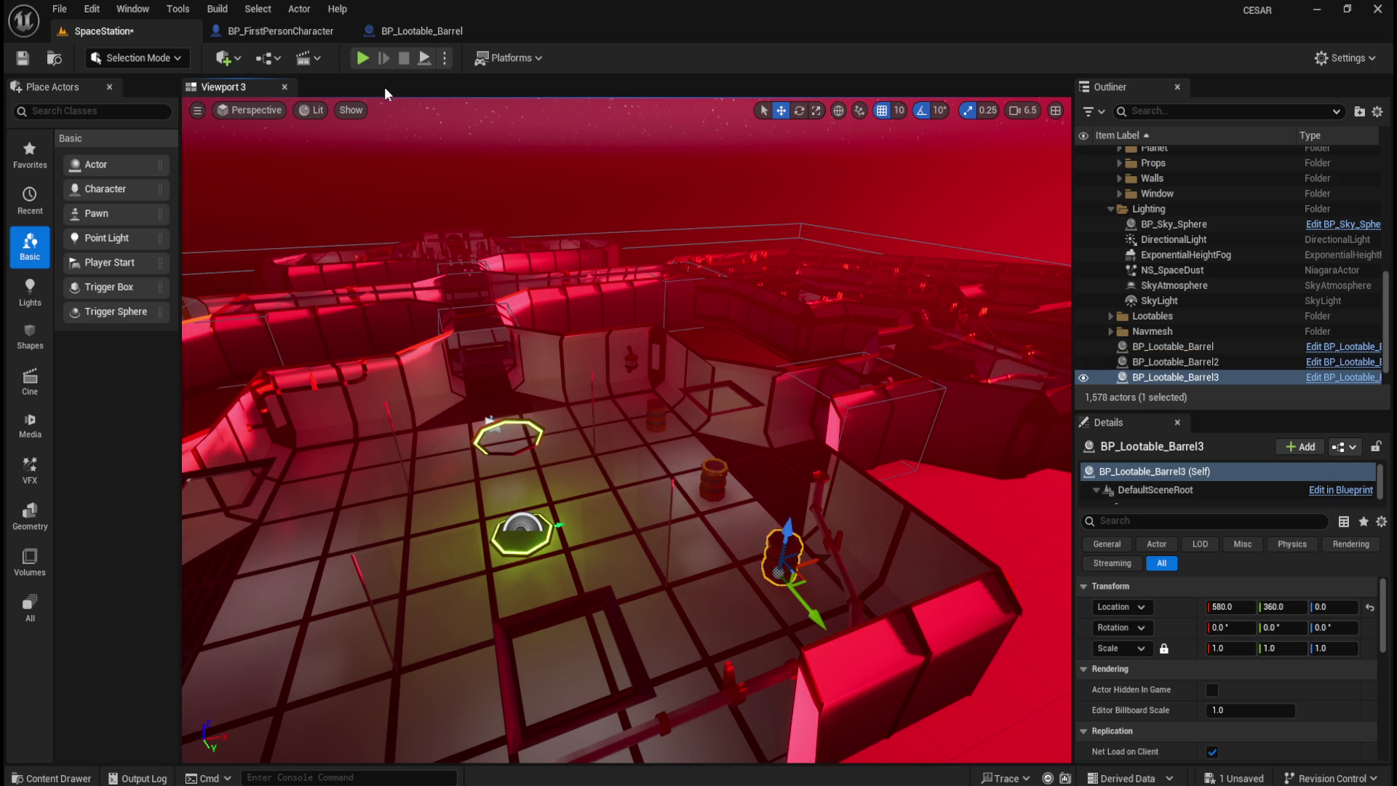
{"action": "left_click", "coordinate": [365, 59]}
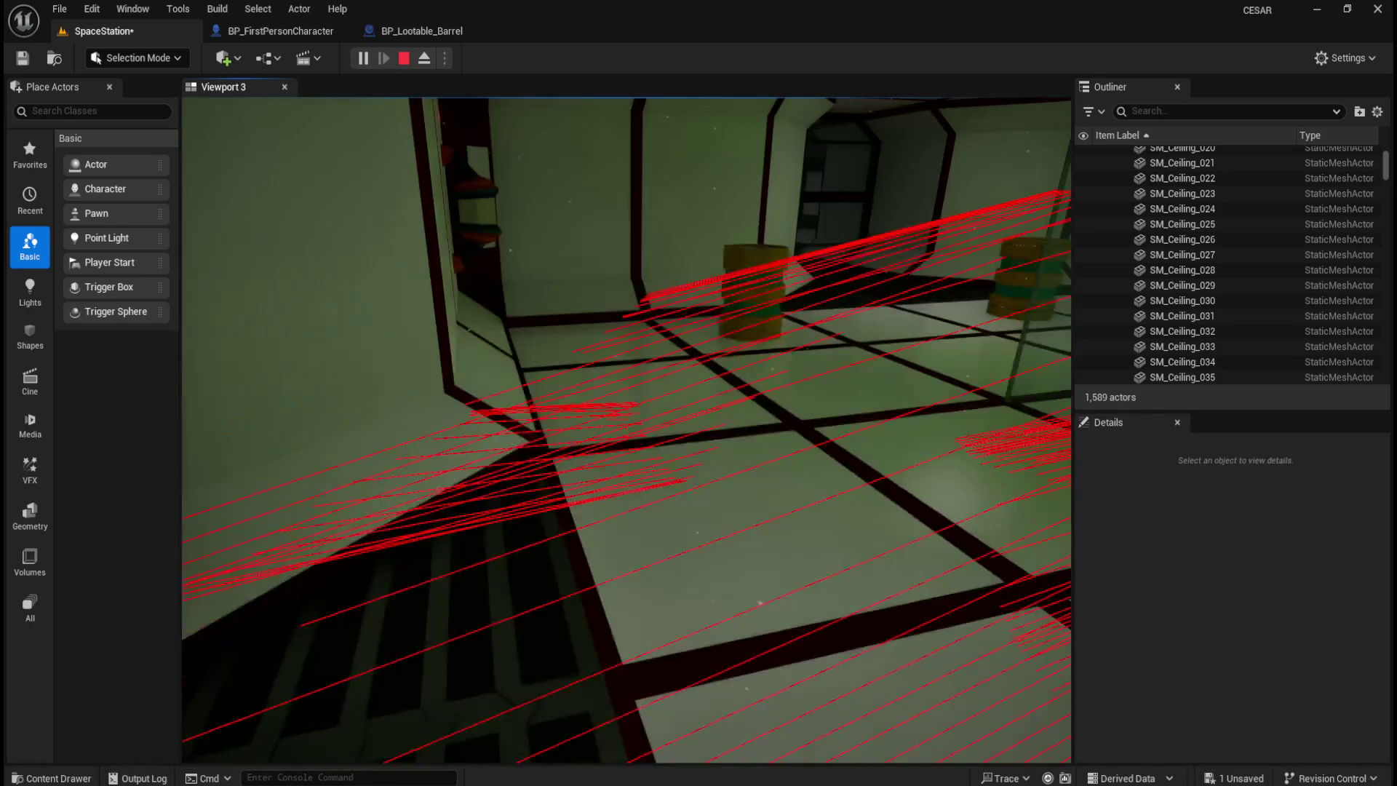
{"action": "key", "text": "w"}
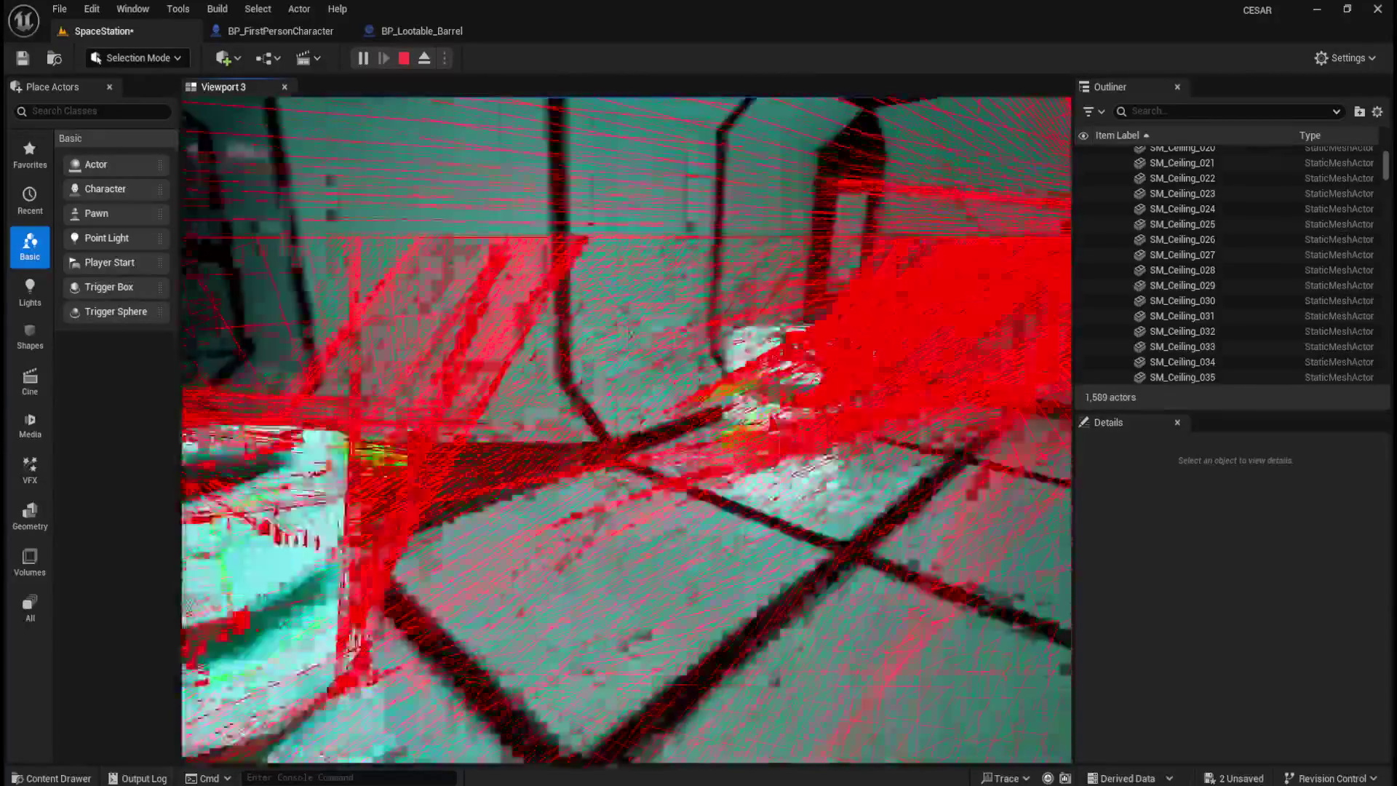
{"action": "key", "text": "Escape"}
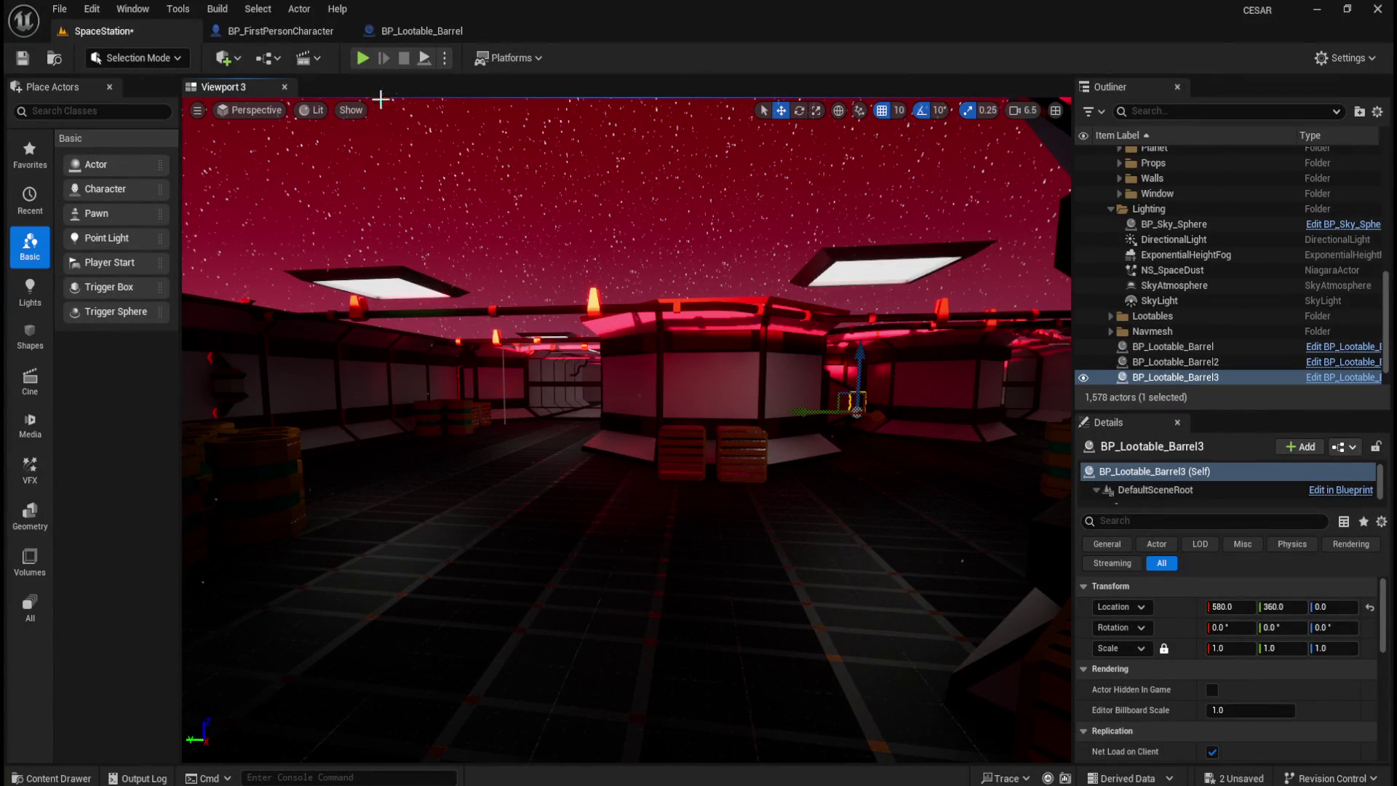
- Open M_Outline from the Content > Material folder in the Content Drawer
{"action": "left_click", "coordinate": [424, 33]}
{"action": "left_click", "coordinate": [283, 32]}
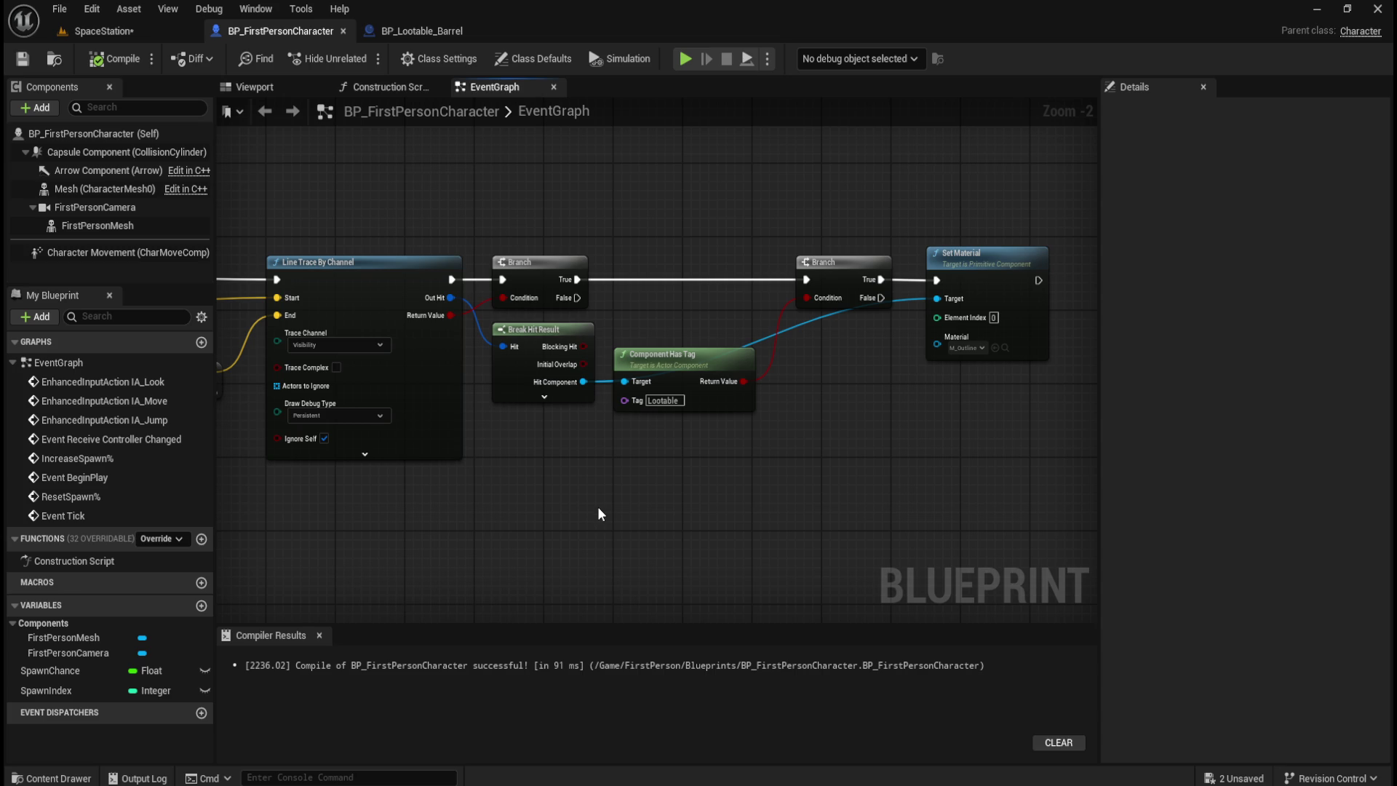
{"action": "key", "text": "ctrl+space"}
{"action": "left_click", "coordinate": [327, 549]}
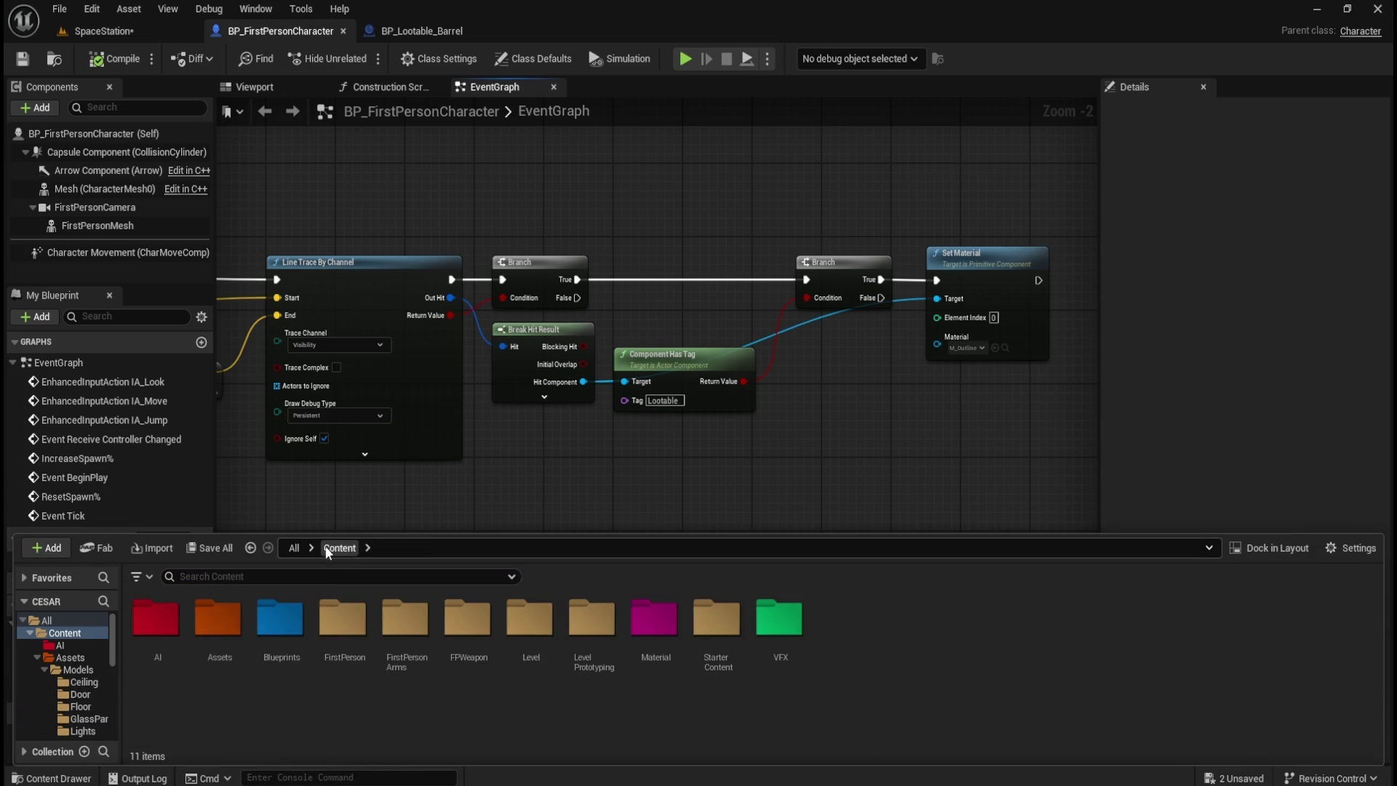
{"action": "double_click", "coordinate": [655, 619]}
{"action": "double_click", "coordinate": [165, 657]}
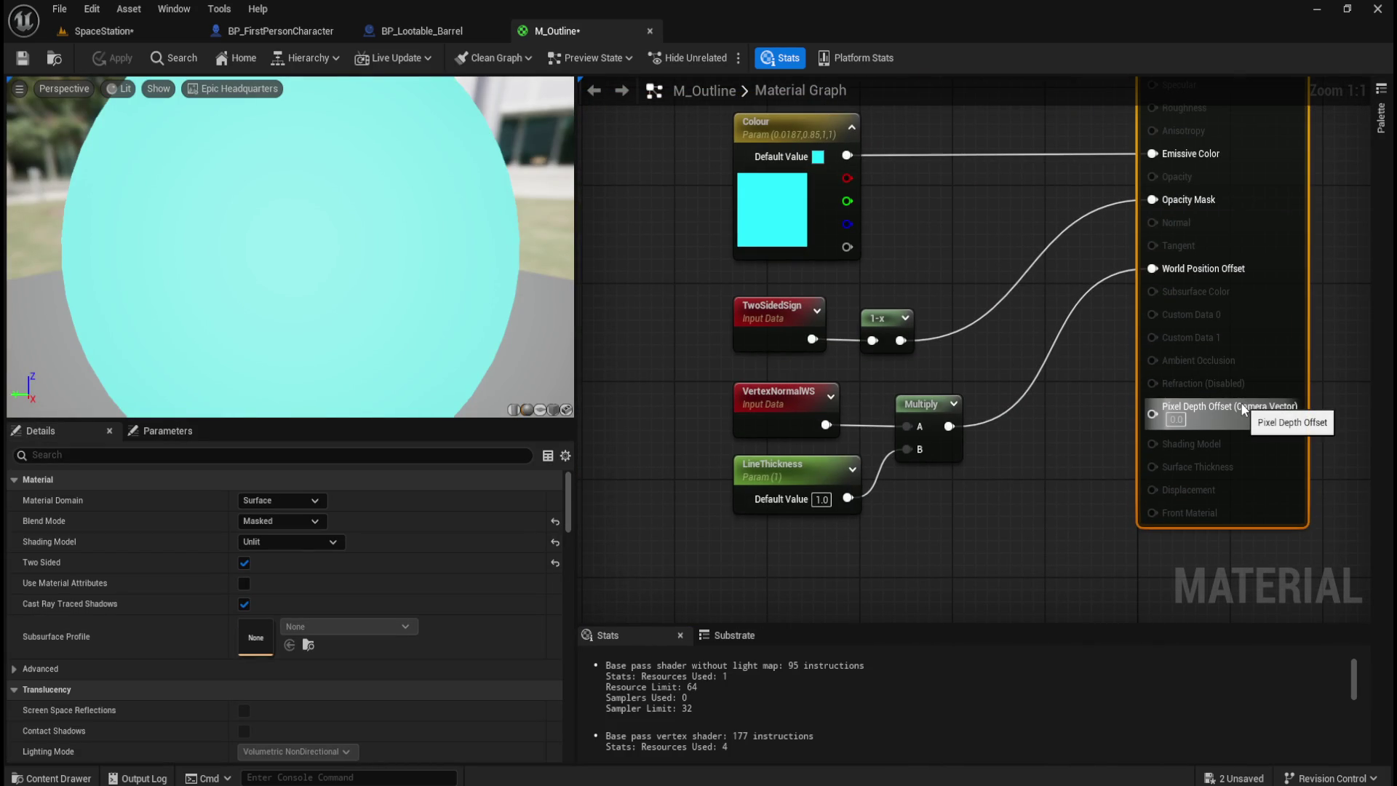
- Review M_Outline's Material Domain and Blend Mode options, leaving Blend Mode on Masked
{"action": "left_click", "coordinate": [264, 499]}
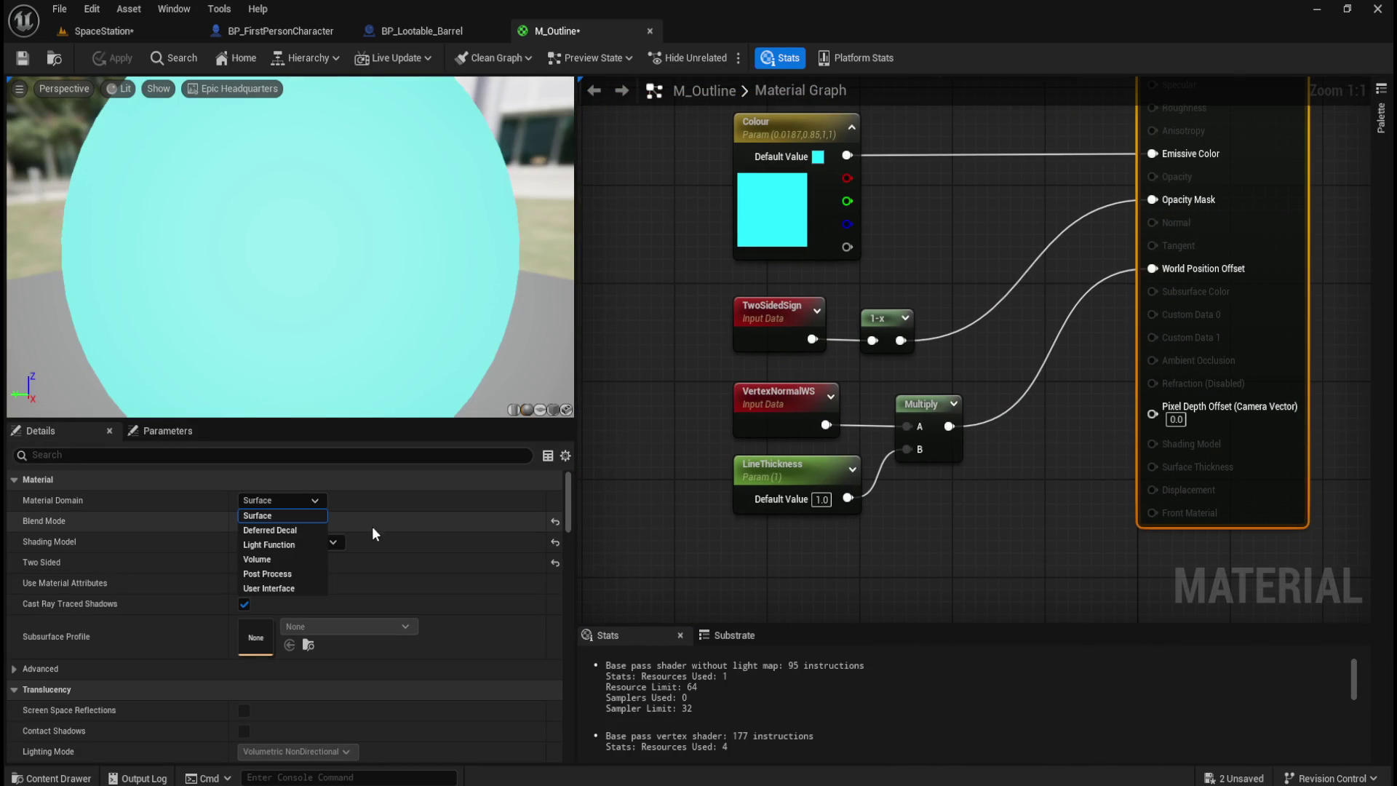
{"action": "left_click", "coordinate": [730, 556]}
{"action": "left_click", "coordinate": [729, 556]}
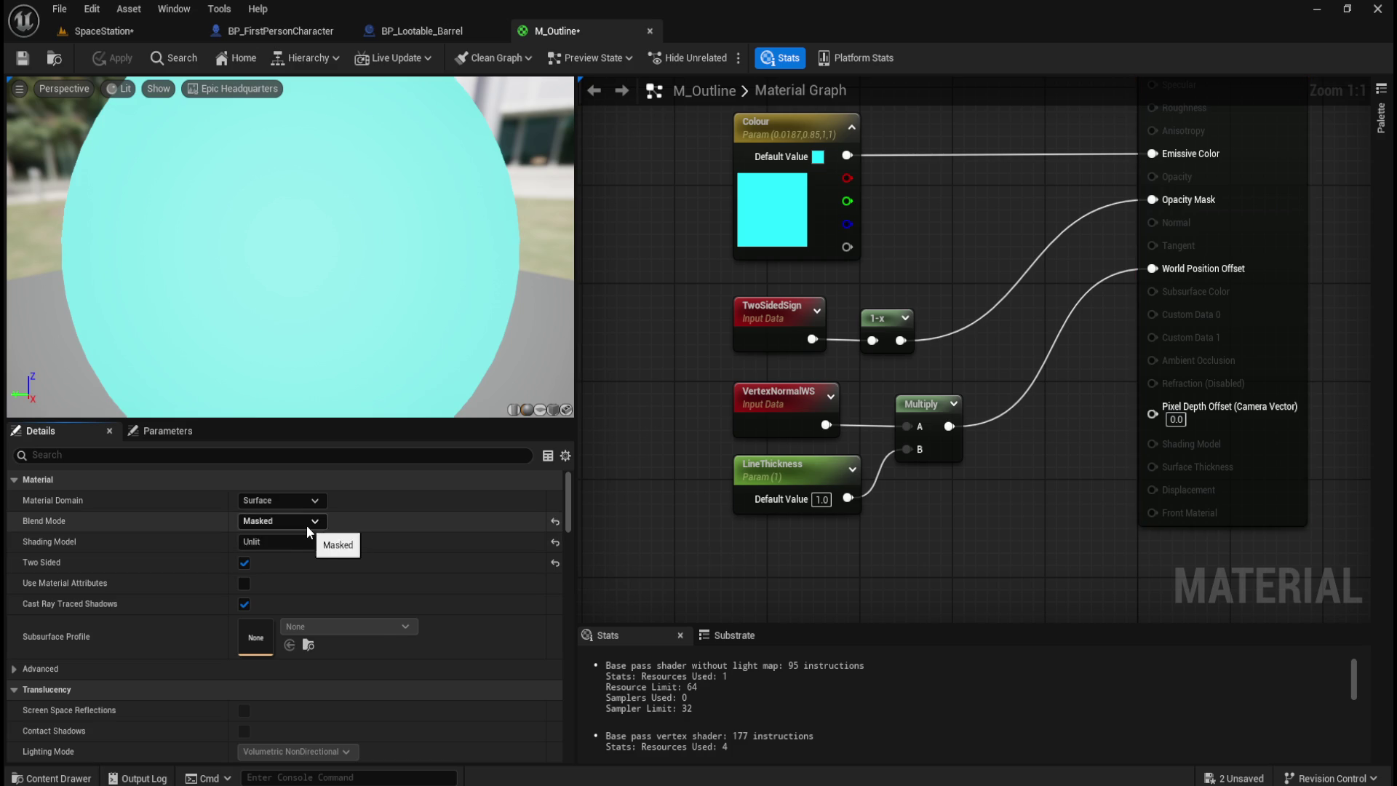
{"action": "left_click", "coordinate": [307, 524]}
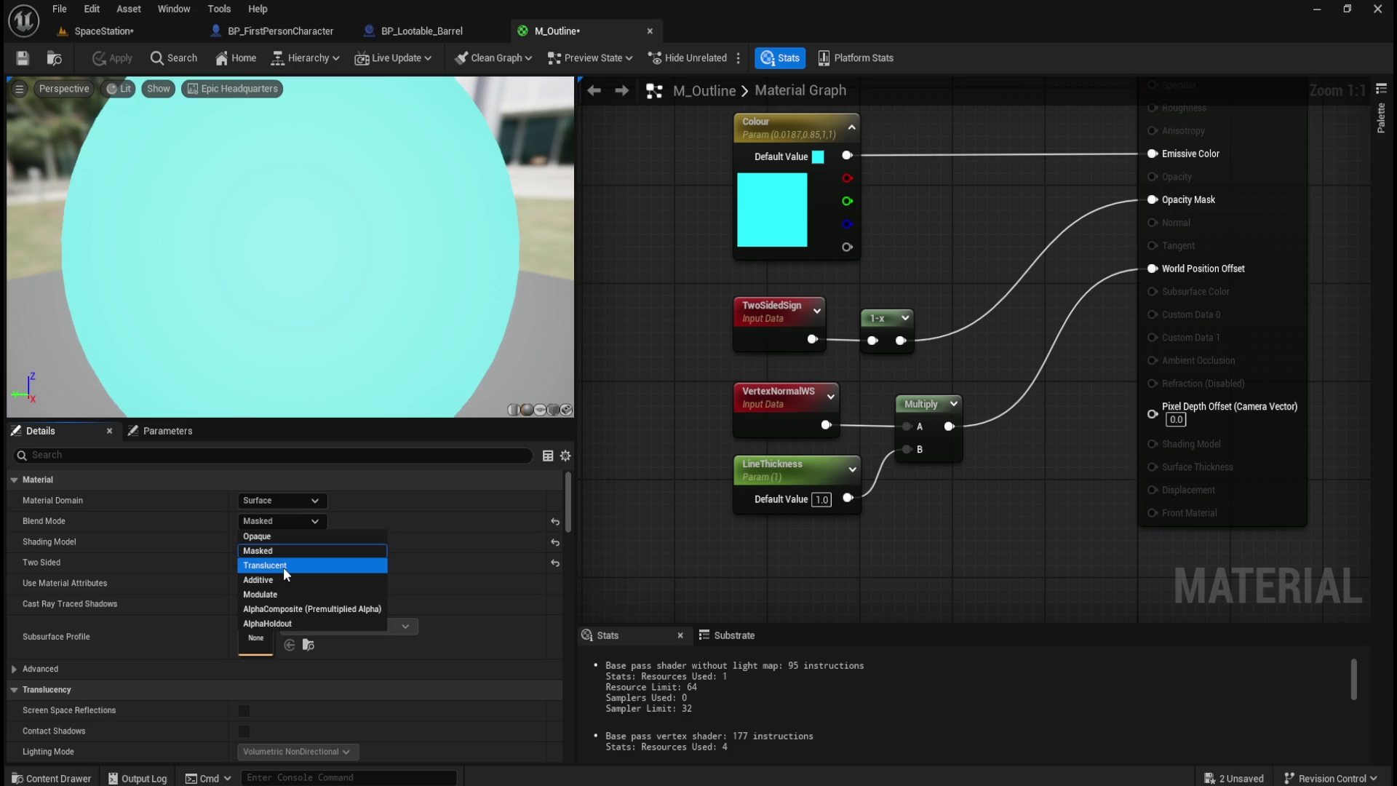
{"action": "left_click", "coordinate": [1011, 557]}
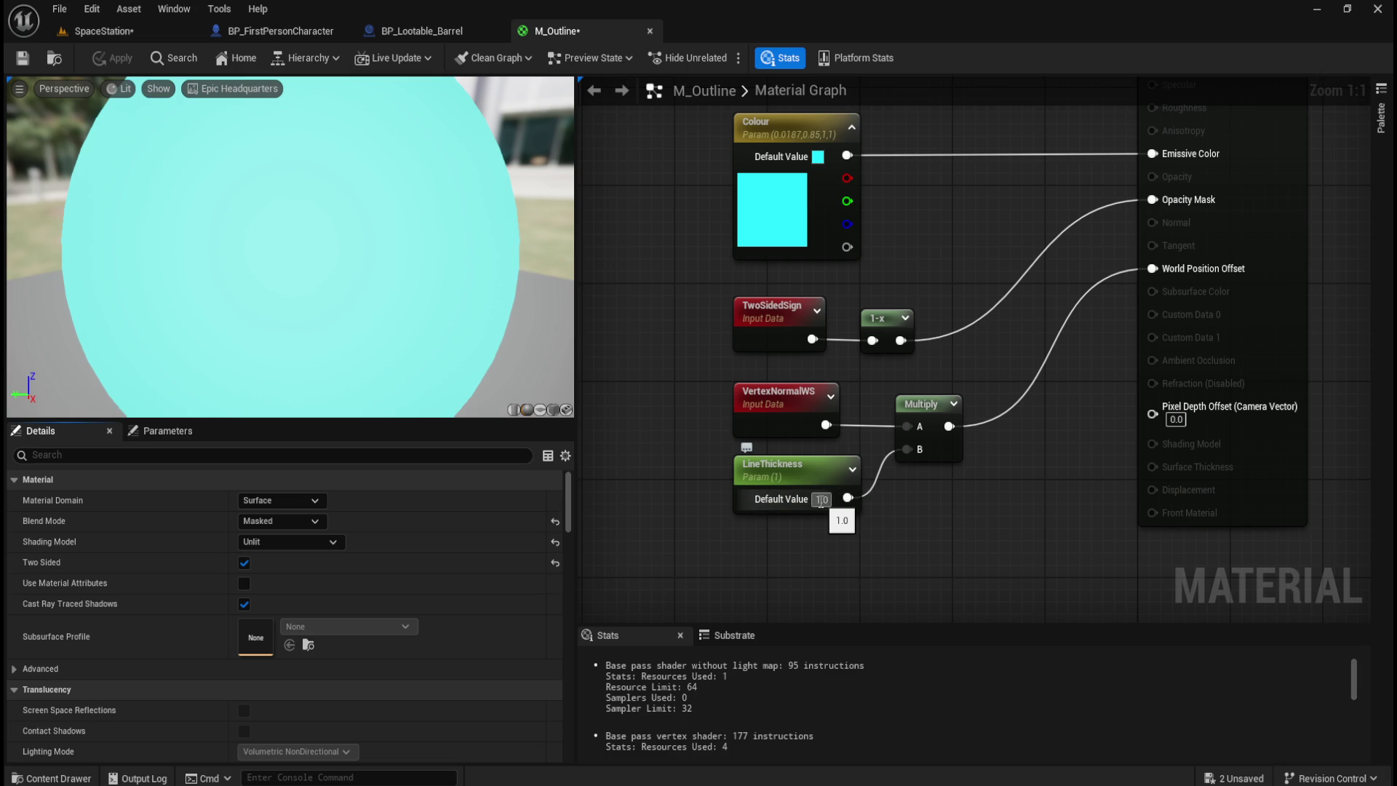
{"action": "mouse_move", "coordinate": [1037, 313]}
{"action": "left_mouse_down"}
{"action": "mouse_move", "coordinate": [1014, 467]}
{"action": "mouse_move", "coordinate": [1017, 452]}
{"action": "left_mouse_up"}
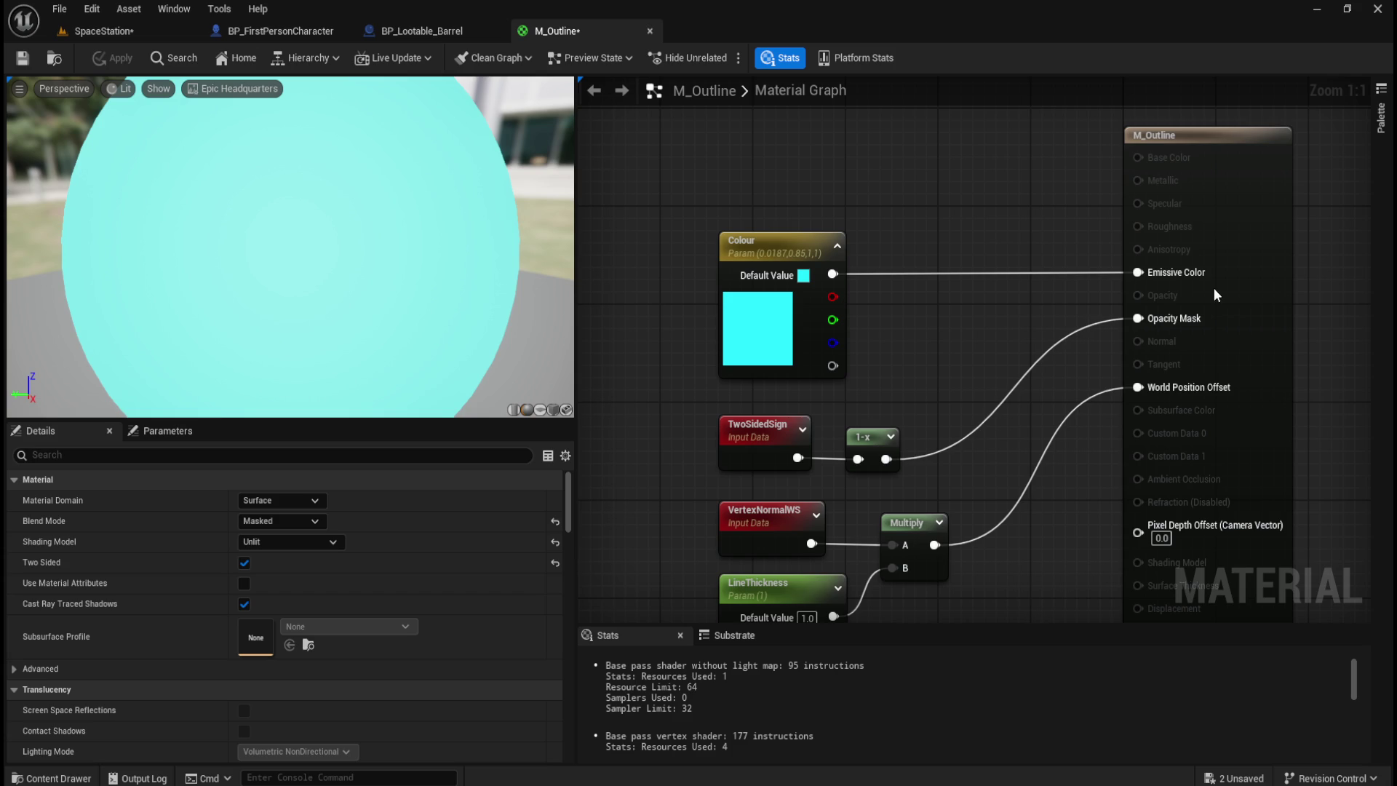
{"action": "left_click", "coordinate": [435, 30]}
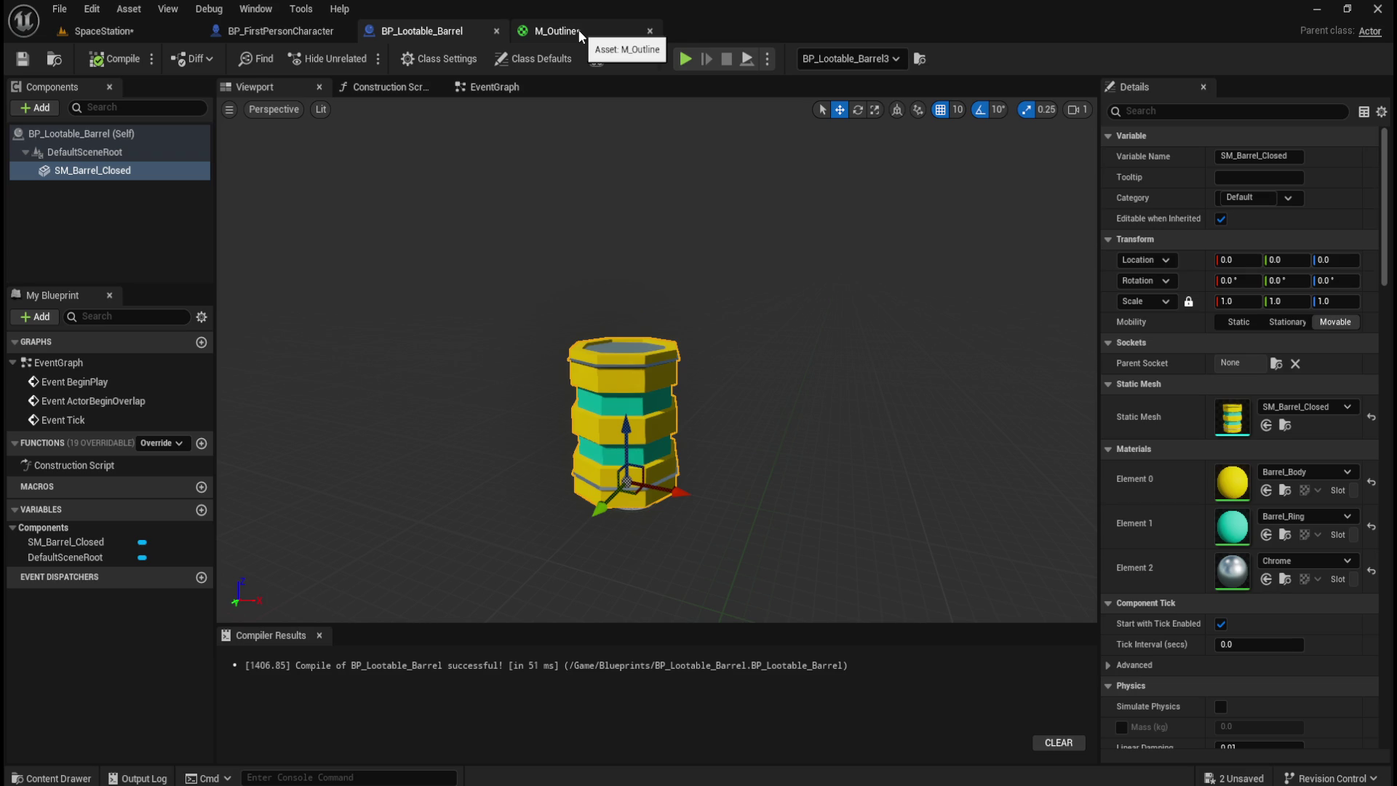
- Pan along BP_FirstPersonCharacter's Event Tick, Line Trace By Channel and Set Material chain to review it
{"action": "left_click", "coordinate": [578, 29]}
{"action": "left_click", "coordinate": [273, 36]}
{"action": "mouse_move", "coordinate": [771, 475]}
{"action": "left_mouse_down"}
{"action": "mouse_move", "coordinate": [883, 536]}
{"action": "mouse_move", "coordinate": [486, 502]}
{"action": "mouse_move", "coordinate": [633, 521]}
{"action": "left_mouse_up"}
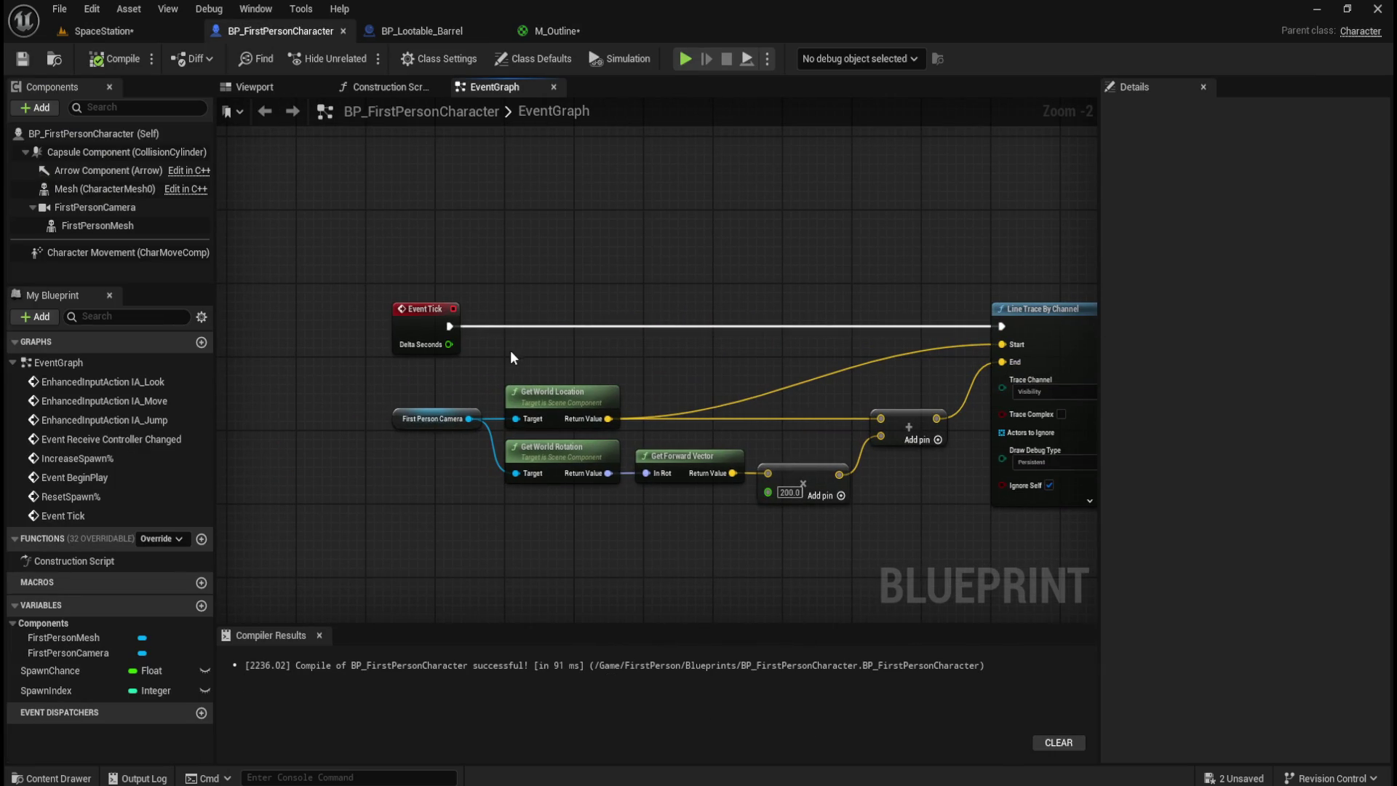
{"action": "mouse_move", "coordinate": [653, 317]}
{"action": "left_mouse_down"}
{"action": "mouse_move", "coordinate": [673, 243]}
{"action": "mouse_move", "coordinate": [288, 263]}
{"action": "left_mouse_up"}
{"action": "left_click_drag", "start_coordinate": [777, 249], "coordinate": [507, 240]}
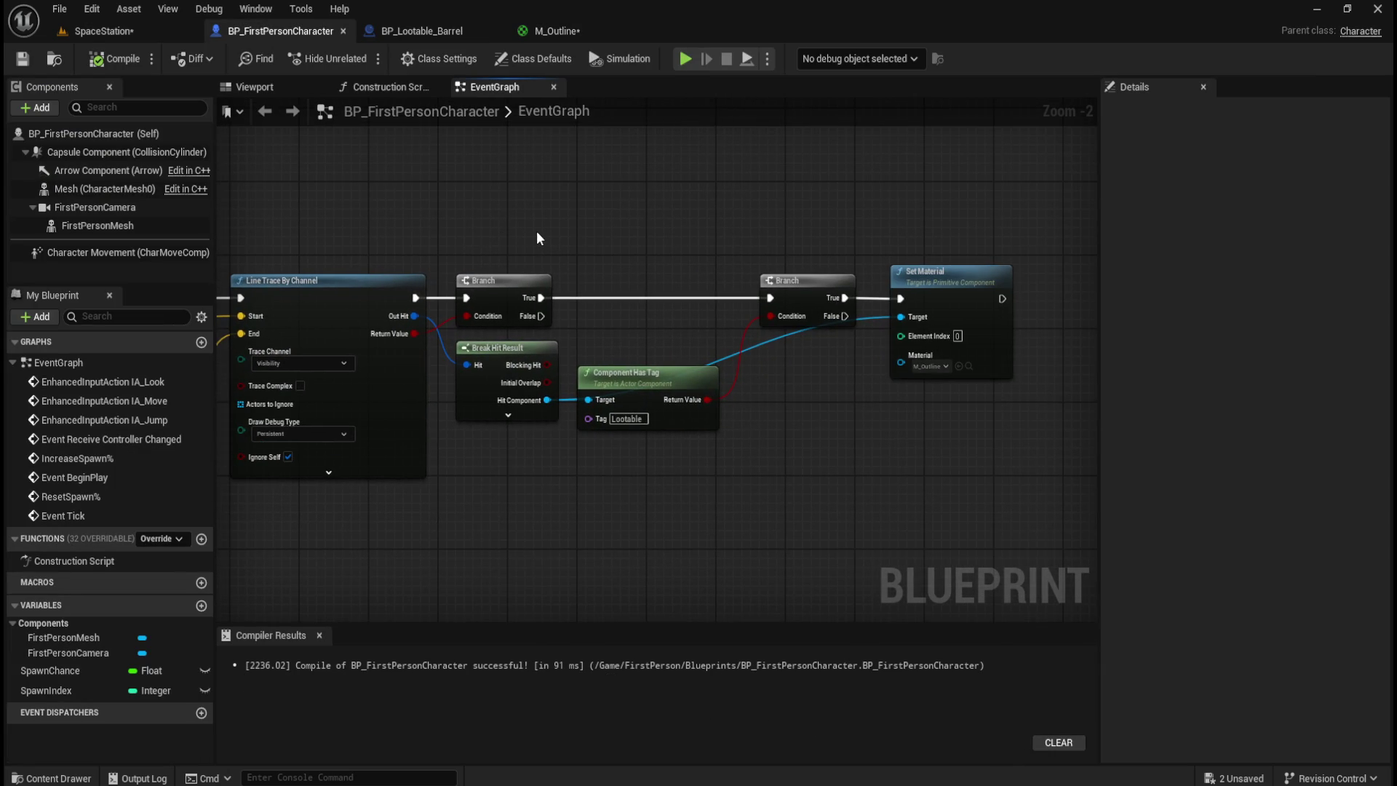
{"action": "mouse_move", "coordinate": [416, 245]}
{"action": "left_mouse_down"}
{"action": "mouse_move", "coordinate": [405, 225]}
{"action": "mouse_move", "coordinate": [786, 230]}
{"action": "mouse_move", "coordinate": [572, 183]}
{"action": "left_mouse_up"}
{"action": "mouse_move", "coordinate": [797, 448]}
{"action": "left_mouse_down"}
{"action": "mouse_move", "coordinate": [652, 221]}
{"action": "mouse_move", "coordinate": [595, 330]}
{"action": "mouse_move", "coordinate": [751, 542]}
{"action": "mouse_move", "coordinate": [742, 274]}
{"action": "mouse_move", "coordinate": [530, 296]}
{"action": "mouse_move", "coordinate": [836, 265]}
{"action": "mouse_move", "coordinate": [549, 223]}
{"action": "left_mouse_up"}
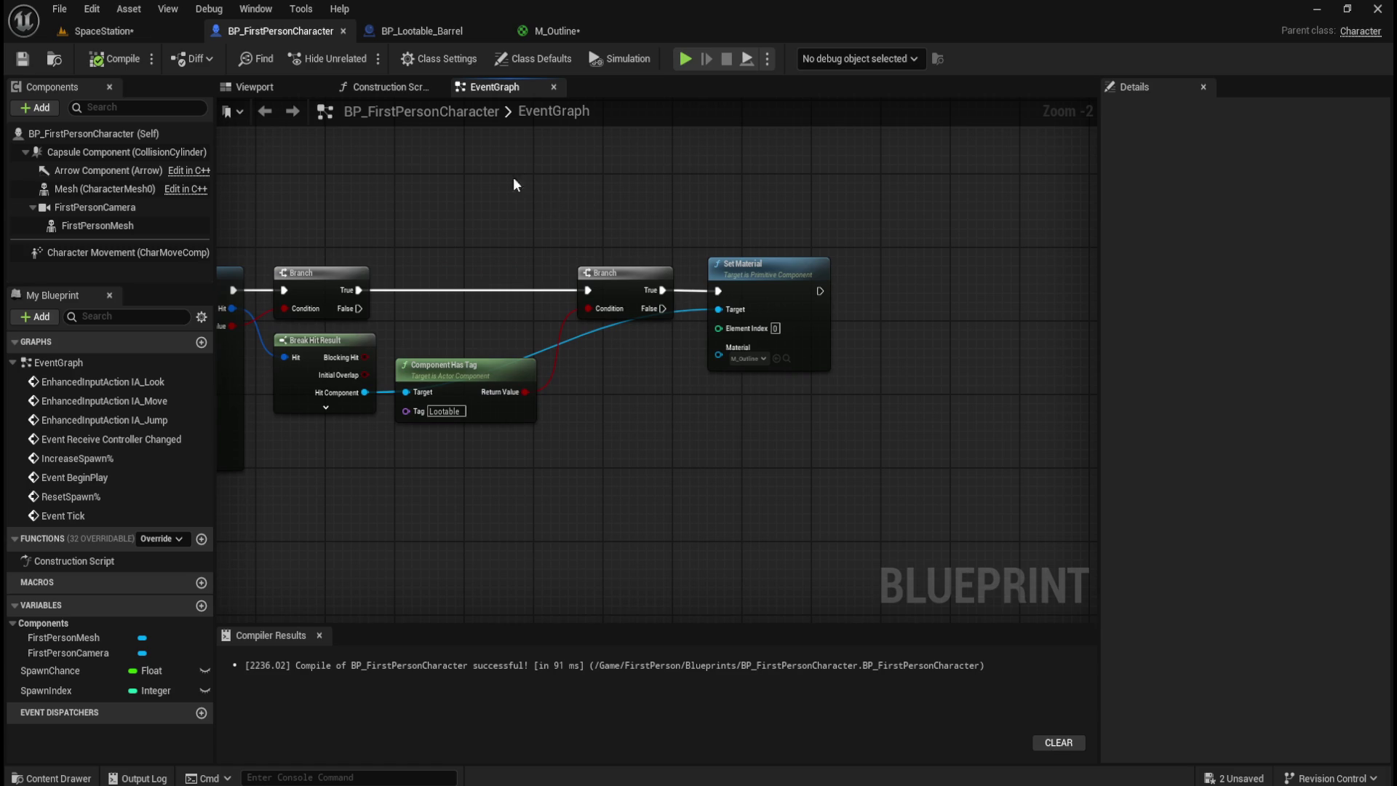
{"action": "left_click_drag", "start_coordinate": [413, 213], "coordinate": [751, 227]}
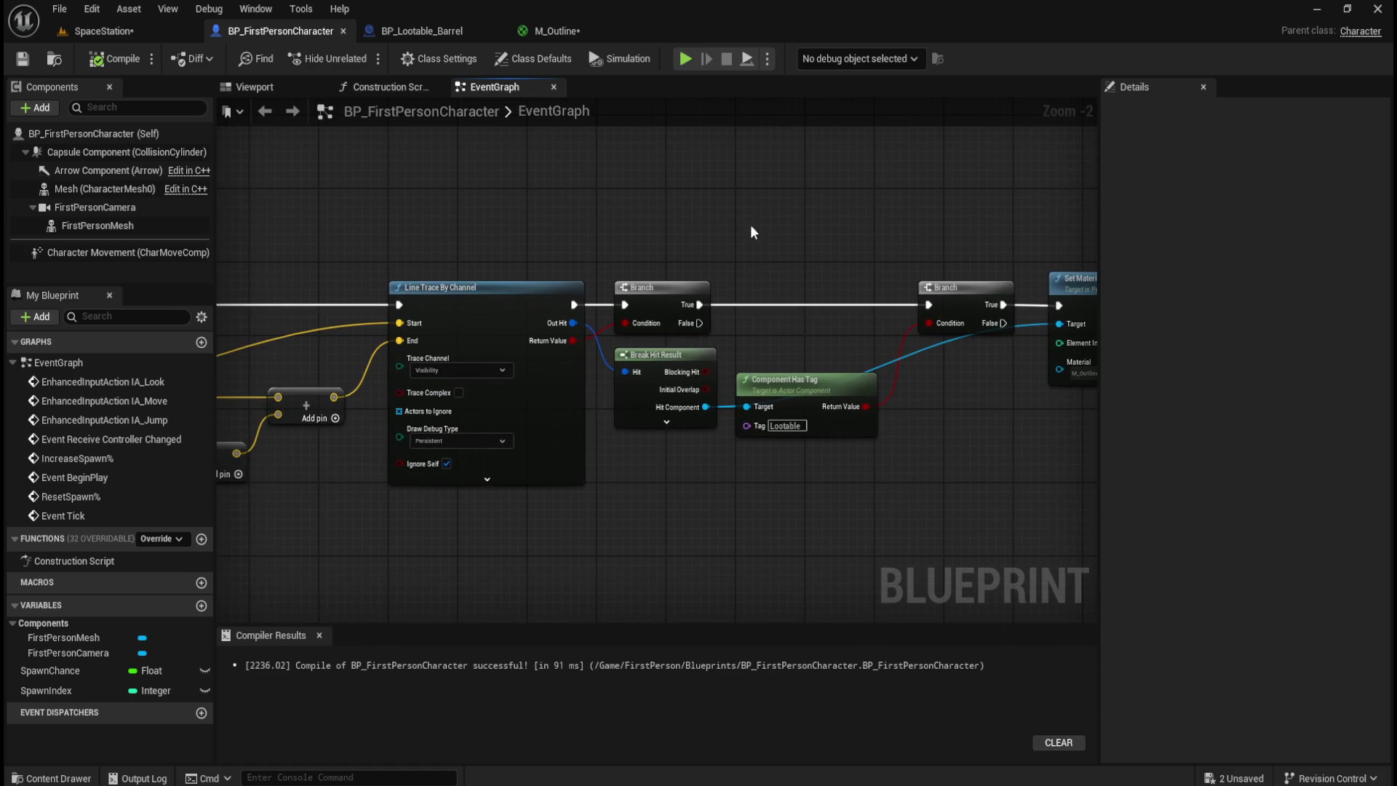
- Playtest the level to confirm the barrels glow with a cyan outline, then exit
{"action": "left_click", "coordinate": [686, 59]}
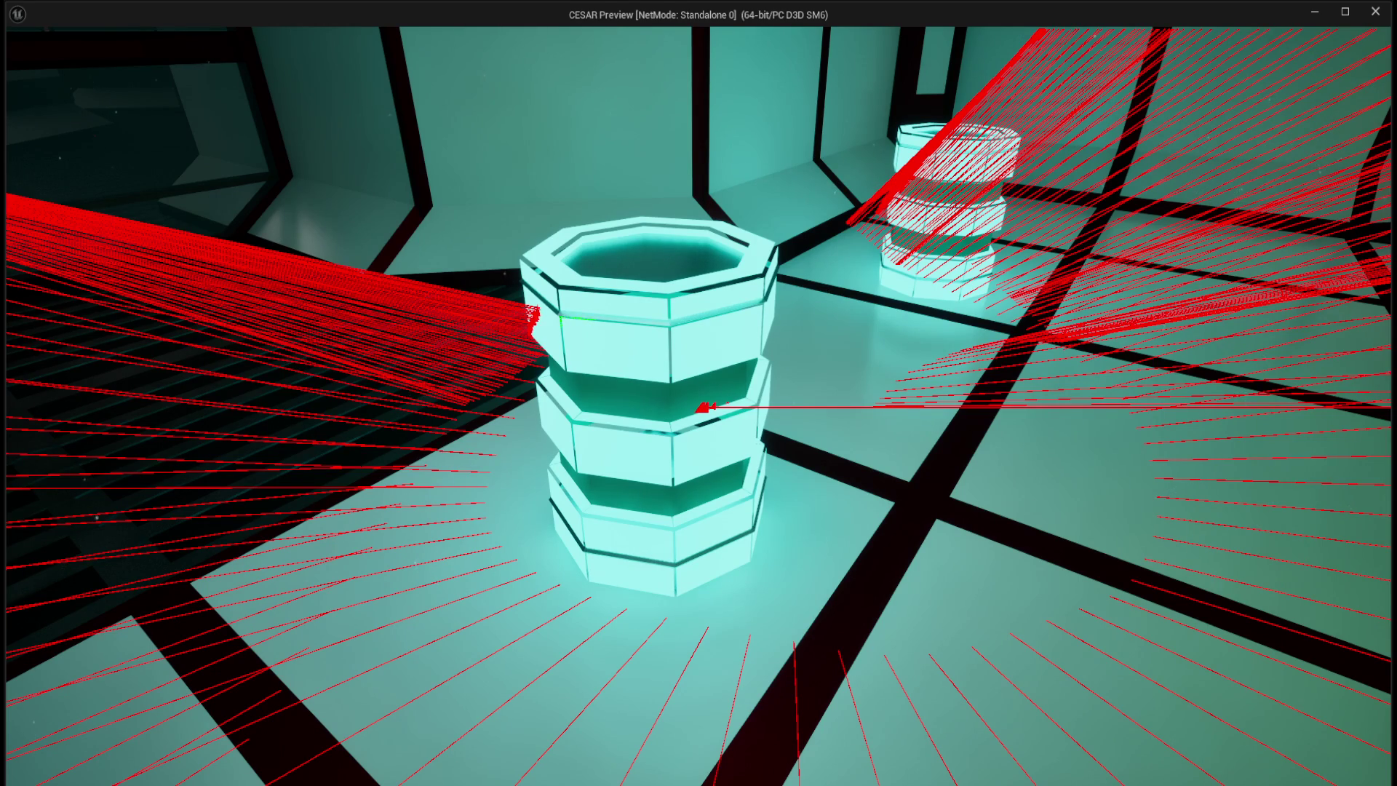
{"action": "key", "text": "Escape"}
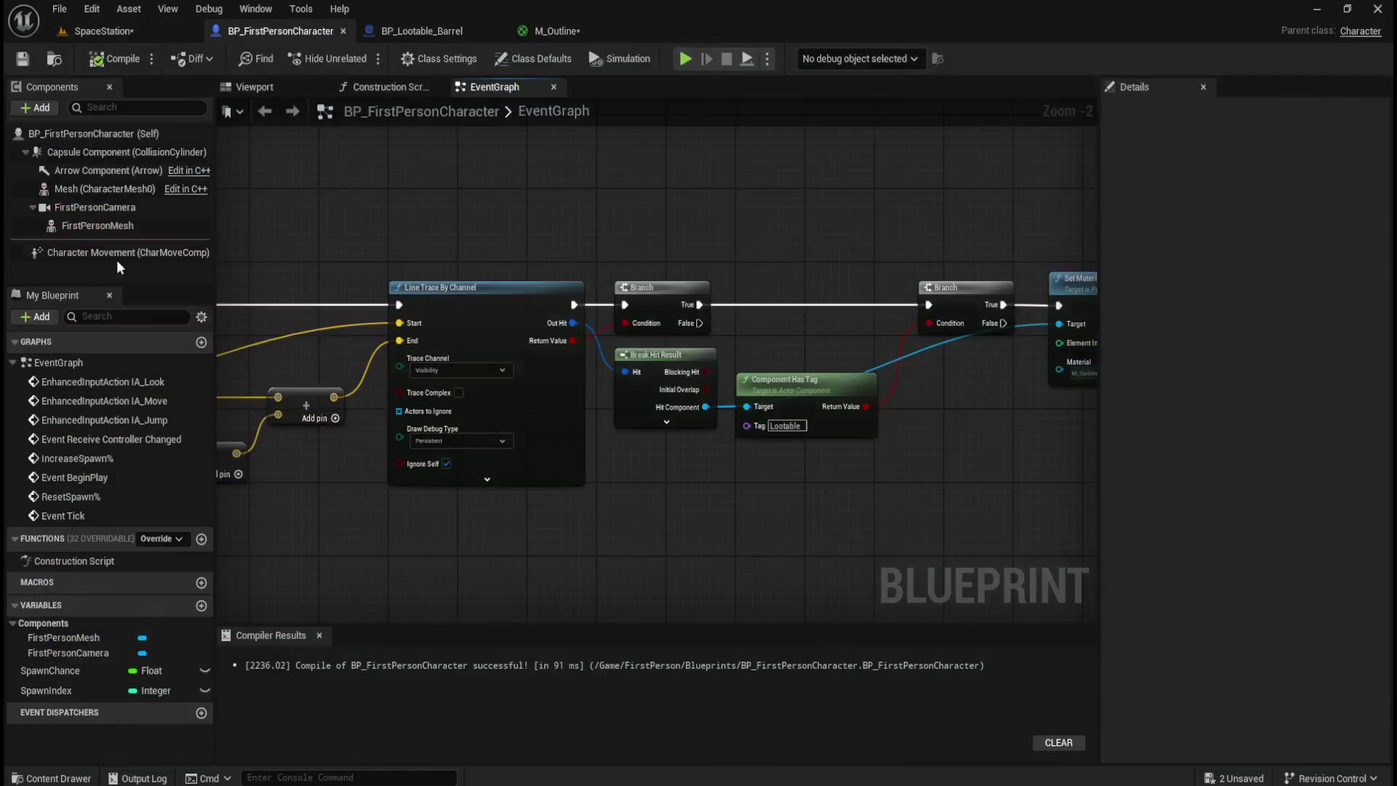
{"action": "left_click", "coordinate": [560, 31]}
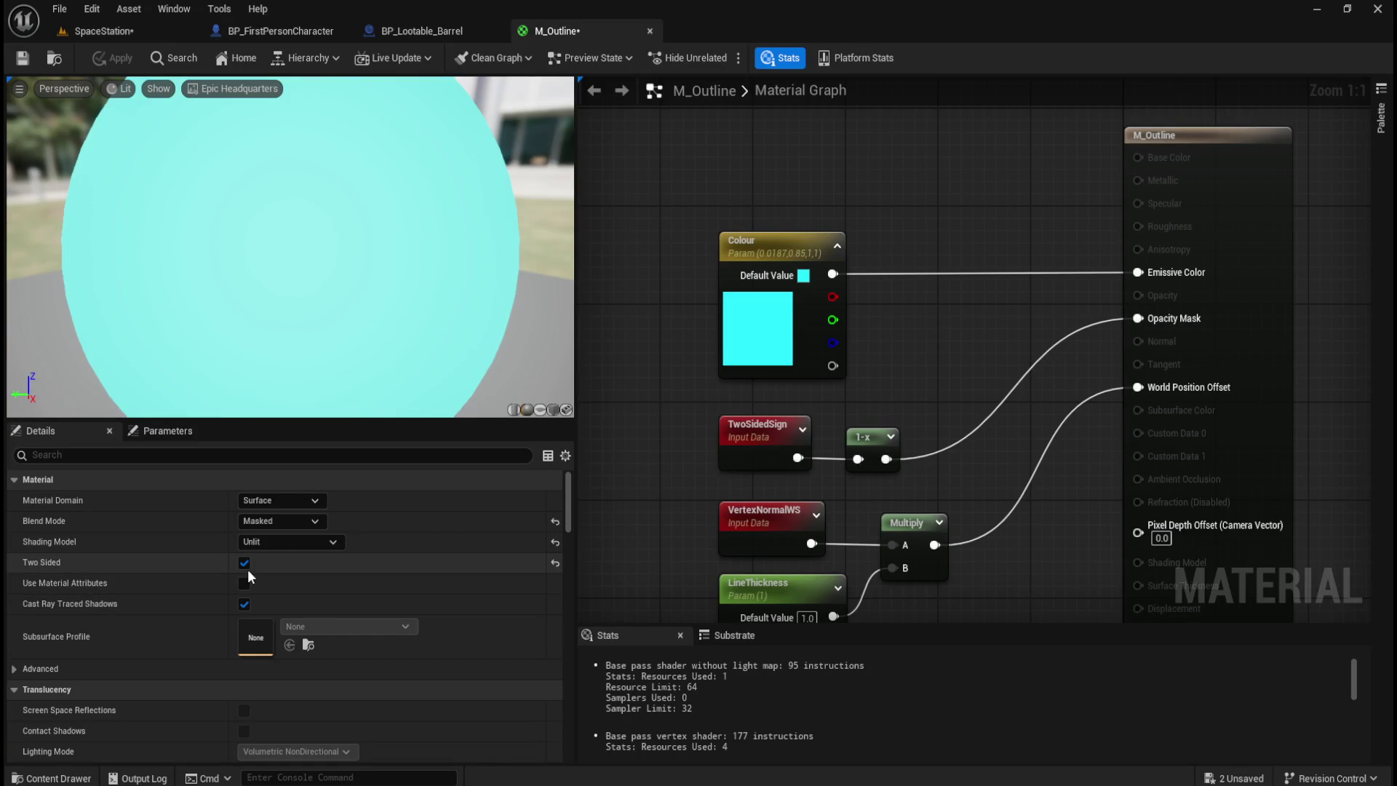
- Set M_Outline's Shading Model to Default Lit in the Details panel and apply it
{"action": "mouse_move", "coordinate": [648, 464]}
{"action": "left_mouse_down"}
{"action": "mouse_move", "coordinate": [702, 474]}
{"action": "mouse_move", "coordinate": [717, 457]}
{"action": "mouse_move", "coordinate": [668, 437]}
{"action": "left_mouse_up"}
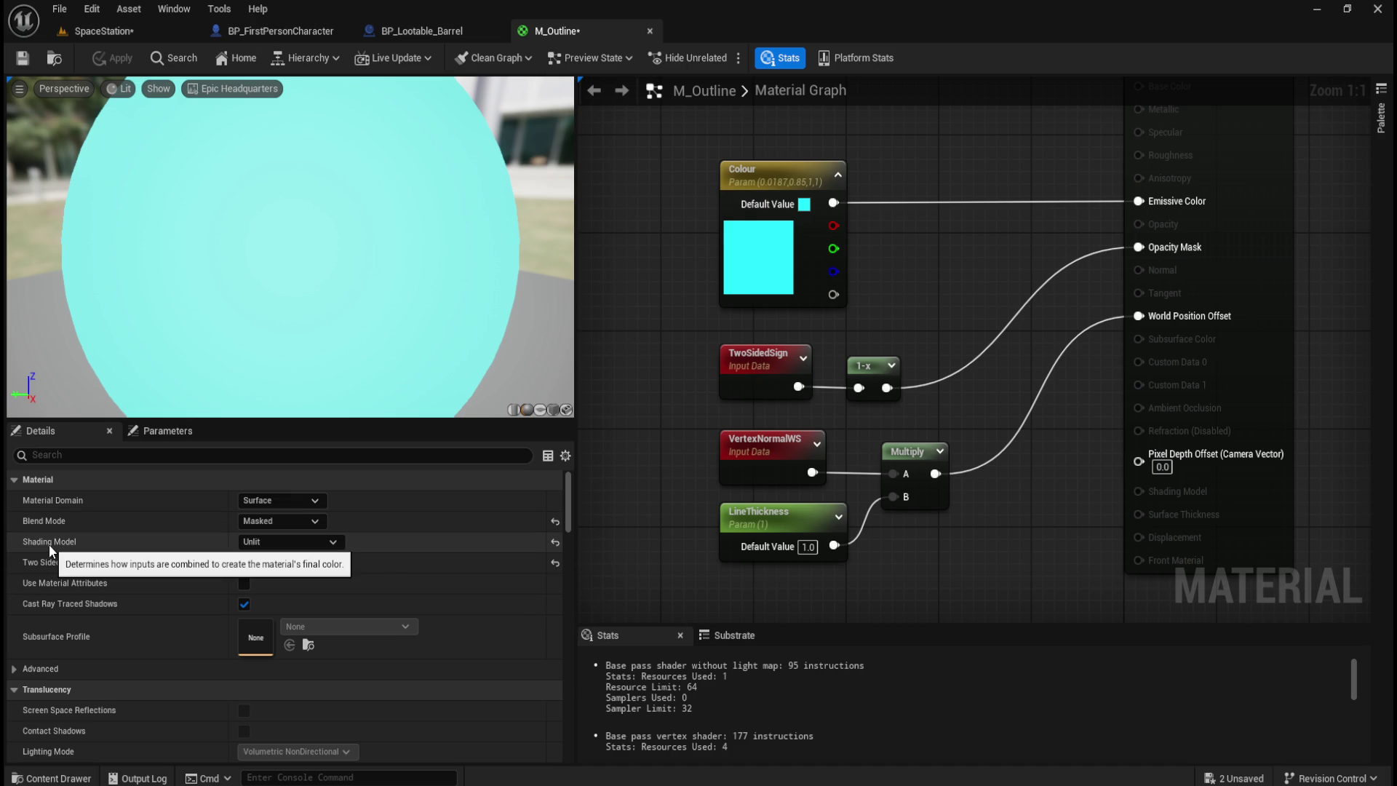
{"action": "left_click", "coordinate": [260, 538]}
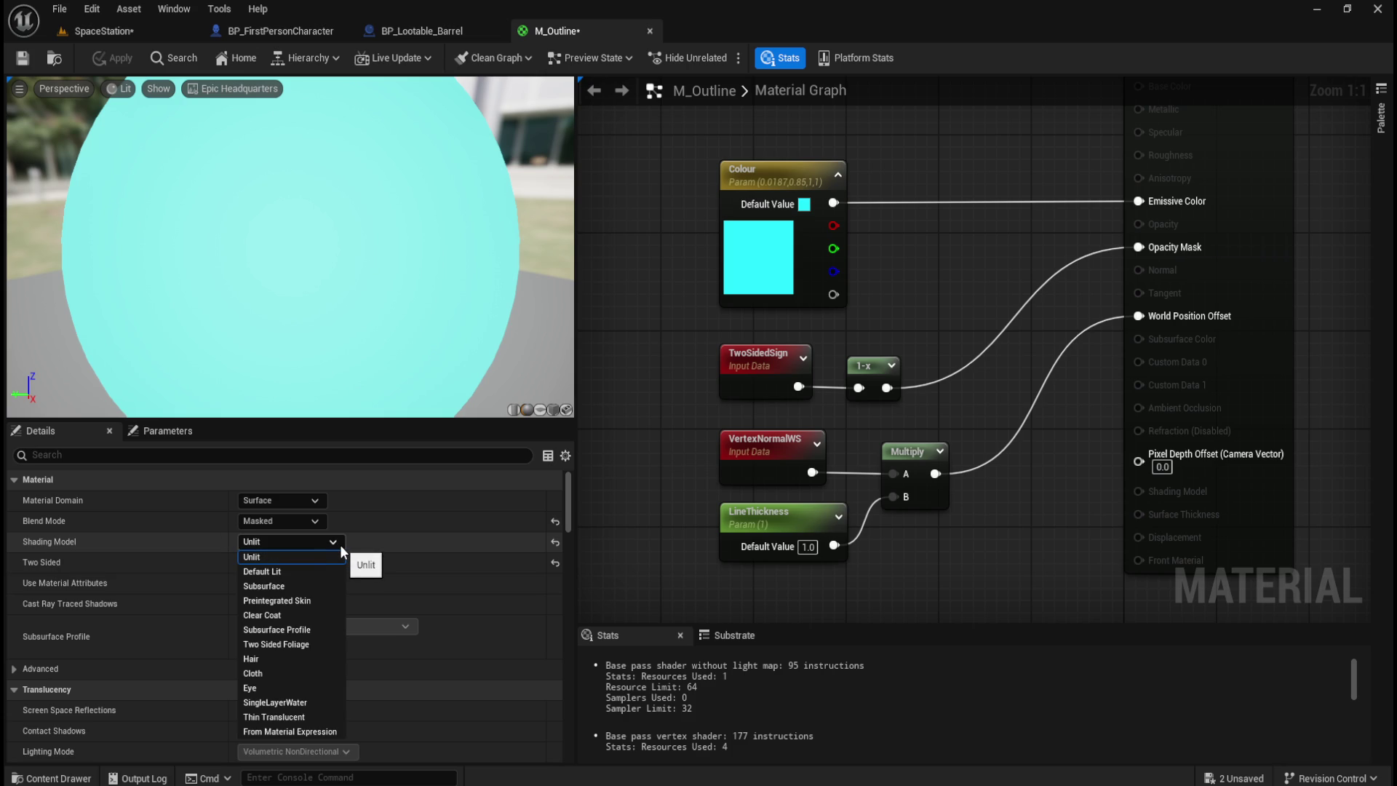
{"action": "left_click", "coordinate": [294, 570]}
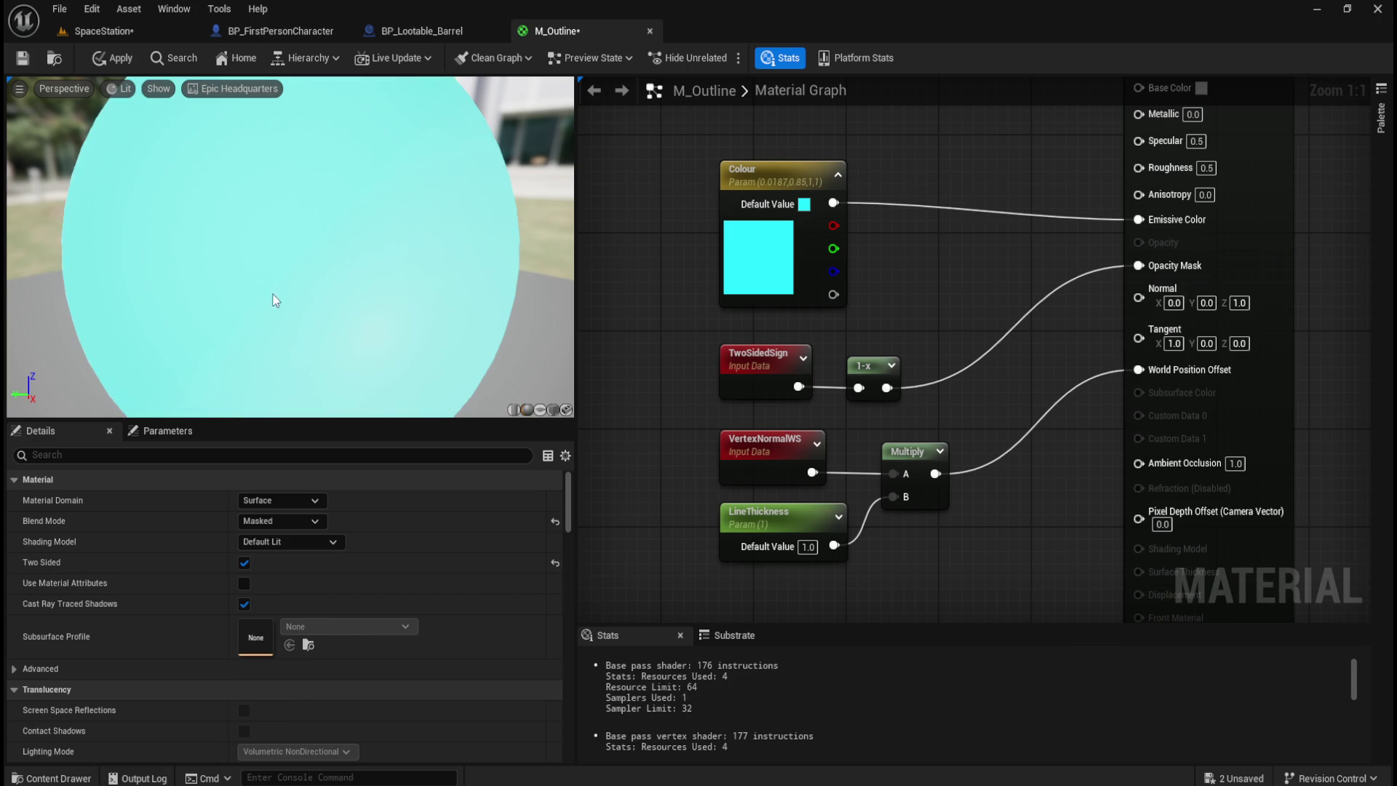
{"action": "left_click", "coordinate": [107, 58]}
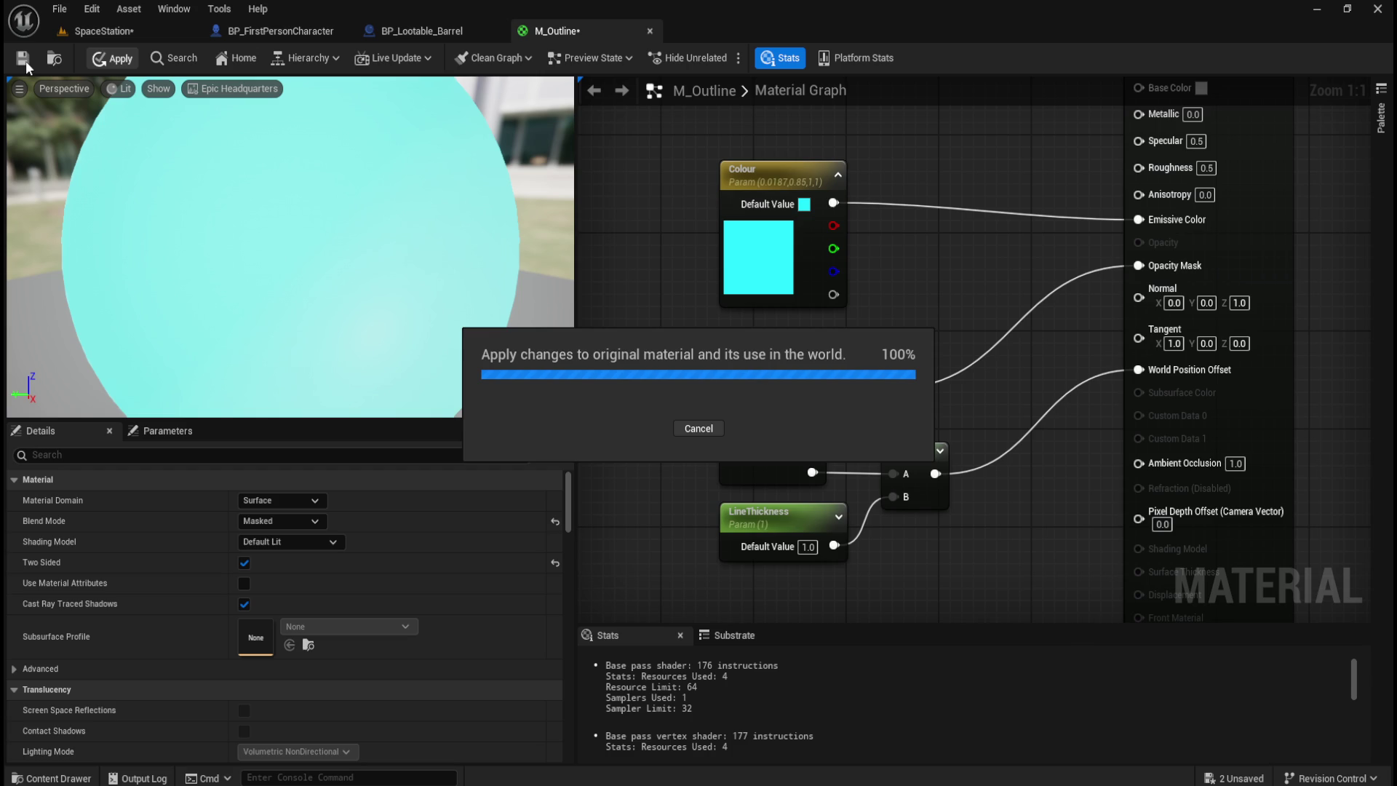
- Save M_Outline and playtest SpaceStation, walking up to the barrels to view the Default Lit outline
{"action": "left_click", "coordinate": [25, 60]}
{"action": "left_click", "coordinate": [95, 32]}
{"action": "left_click", "coordinate": [362, 57]}
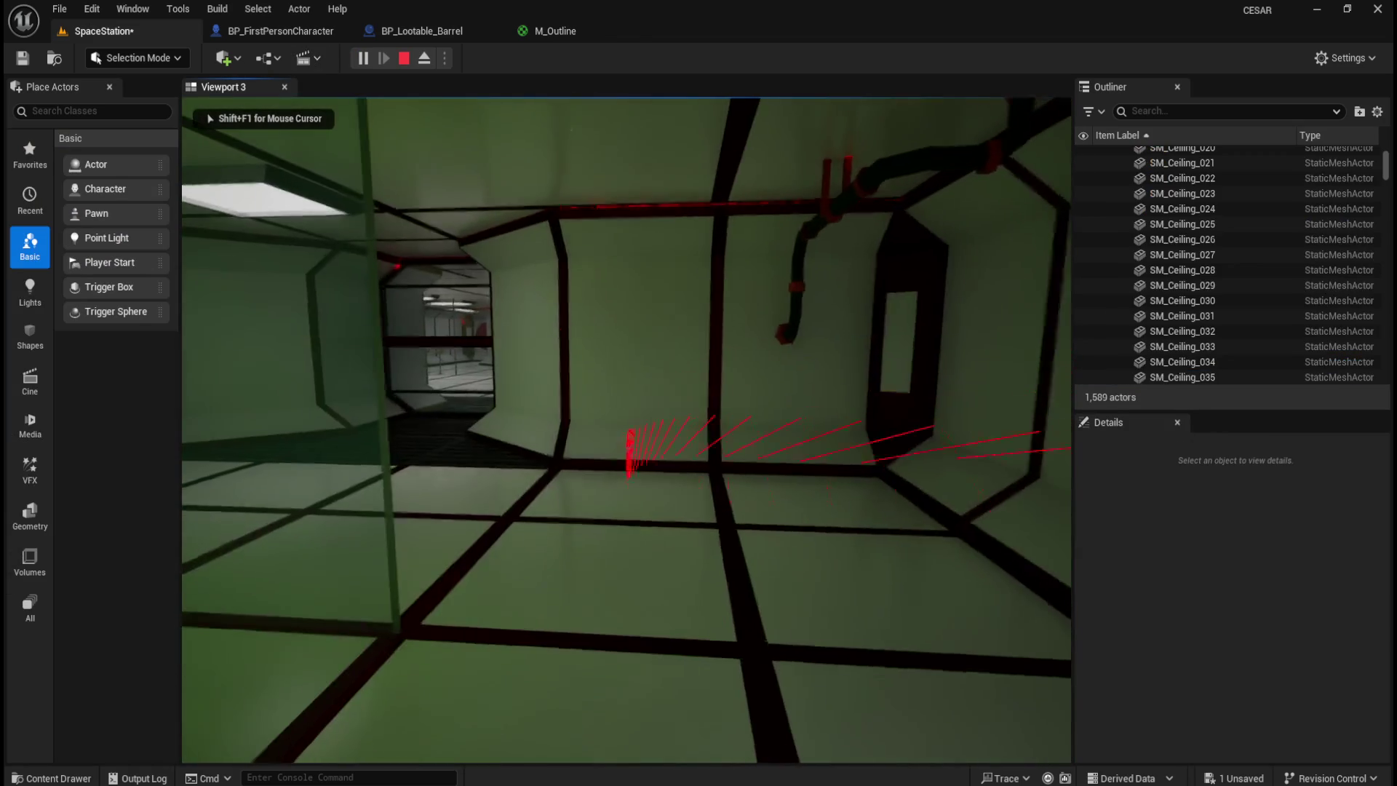
{"action": "key", "text": "w"}
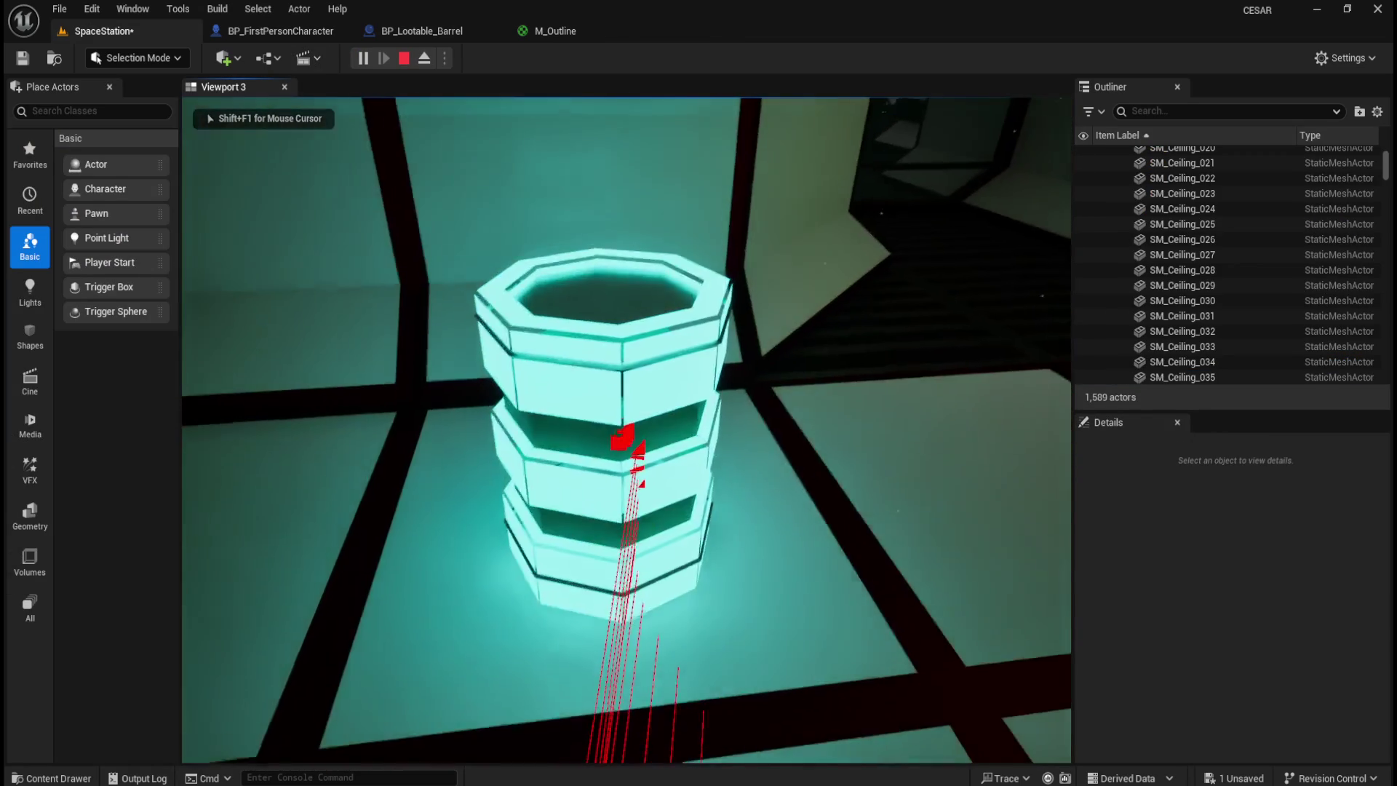
{"action": "key", "text": "w"}
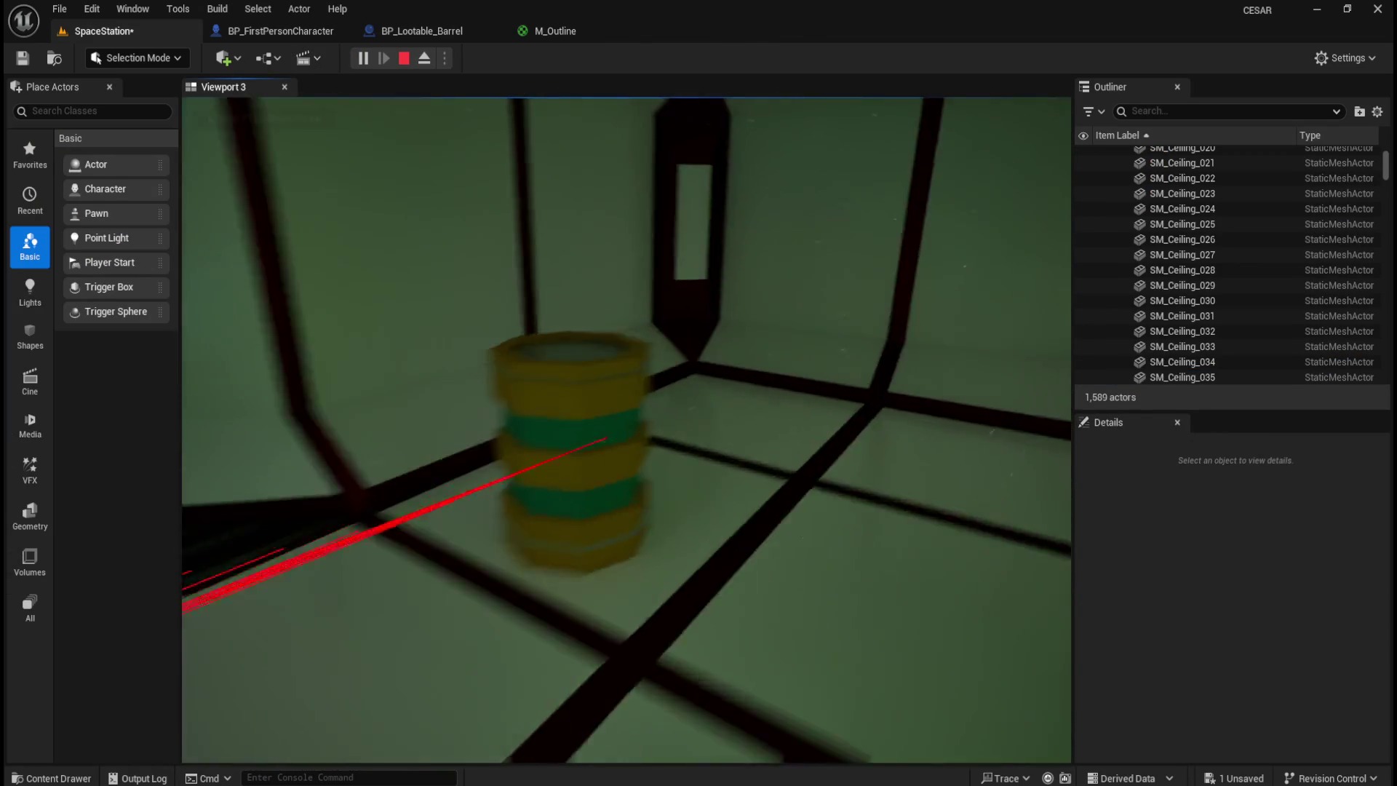
{"action": "key", "text": "w"}
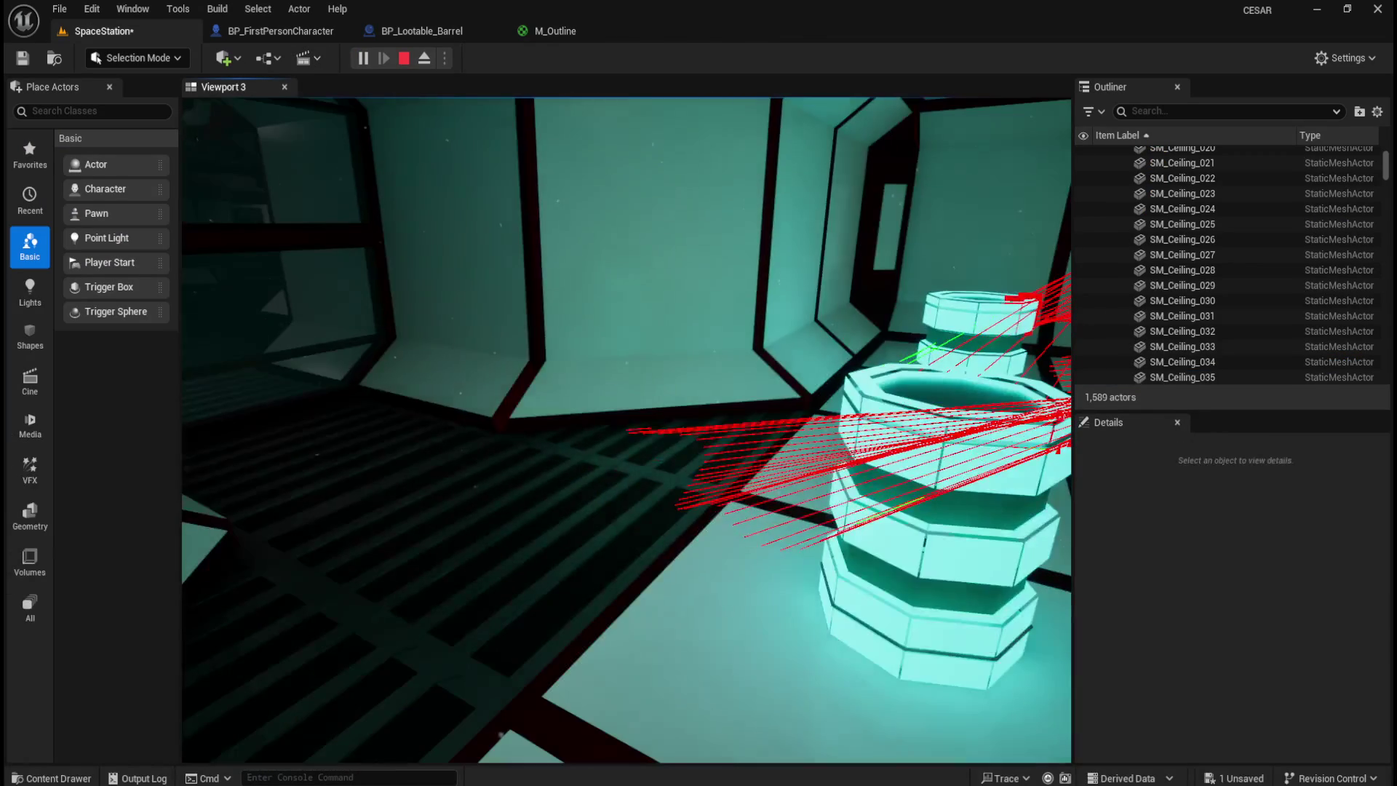
{"action": "key", "text": "w"}
{"action": "key", "text": "Escape"}
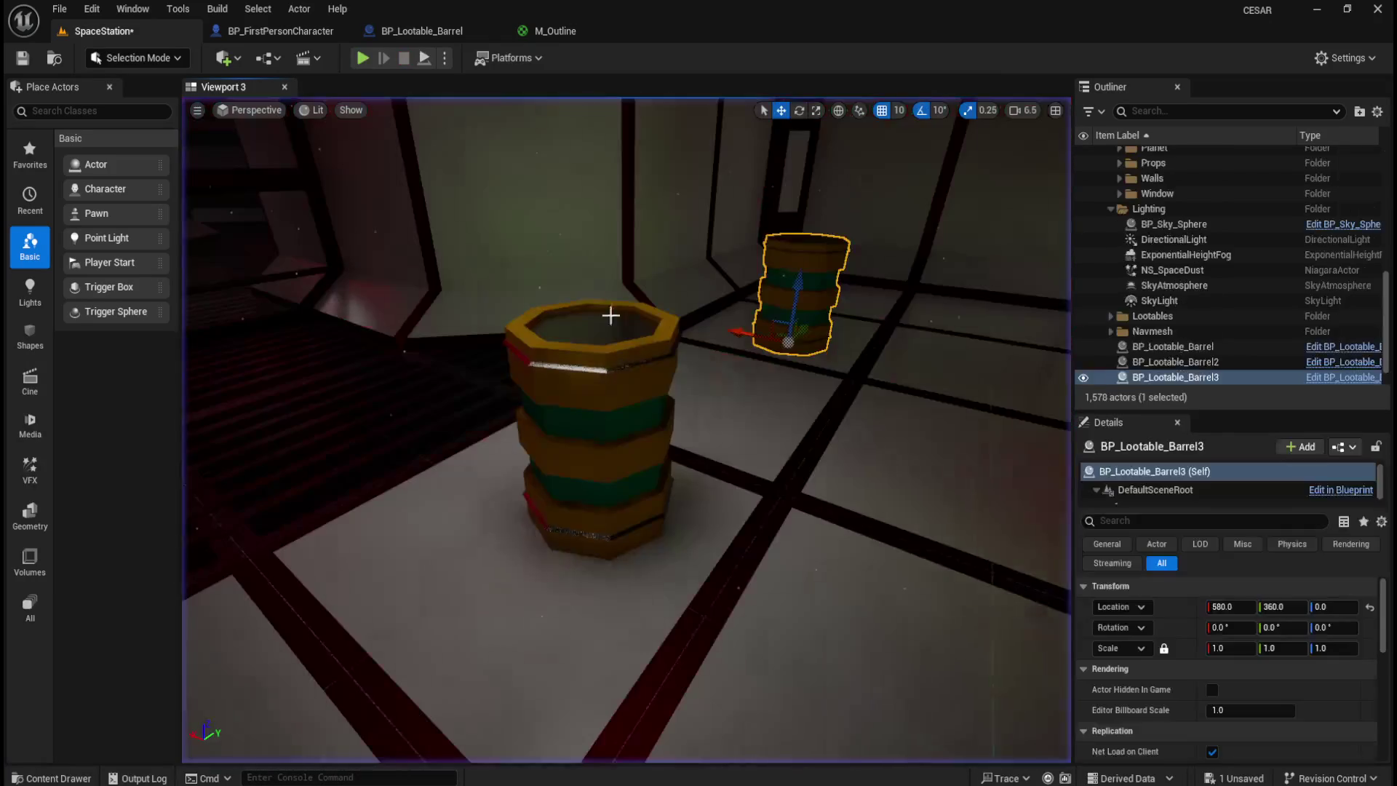
- Set M_Outline's Shading Model back to Unlit and apply the change
{"action": "left_click", "coordinate": [555, 31]}
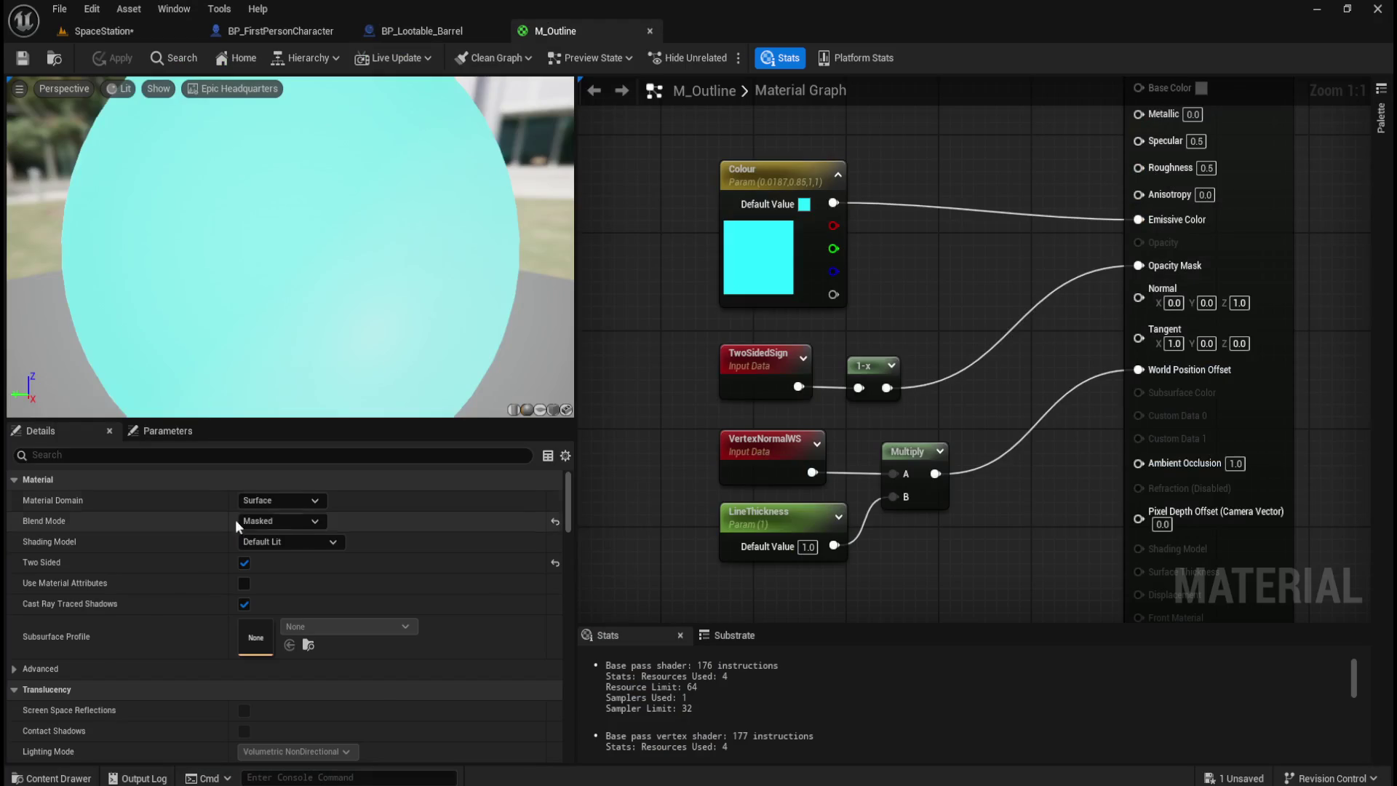
{"action": "left_click", "coordinate": [321, 546]}
{"action": "left_click", "coordinate": [301, 562]}
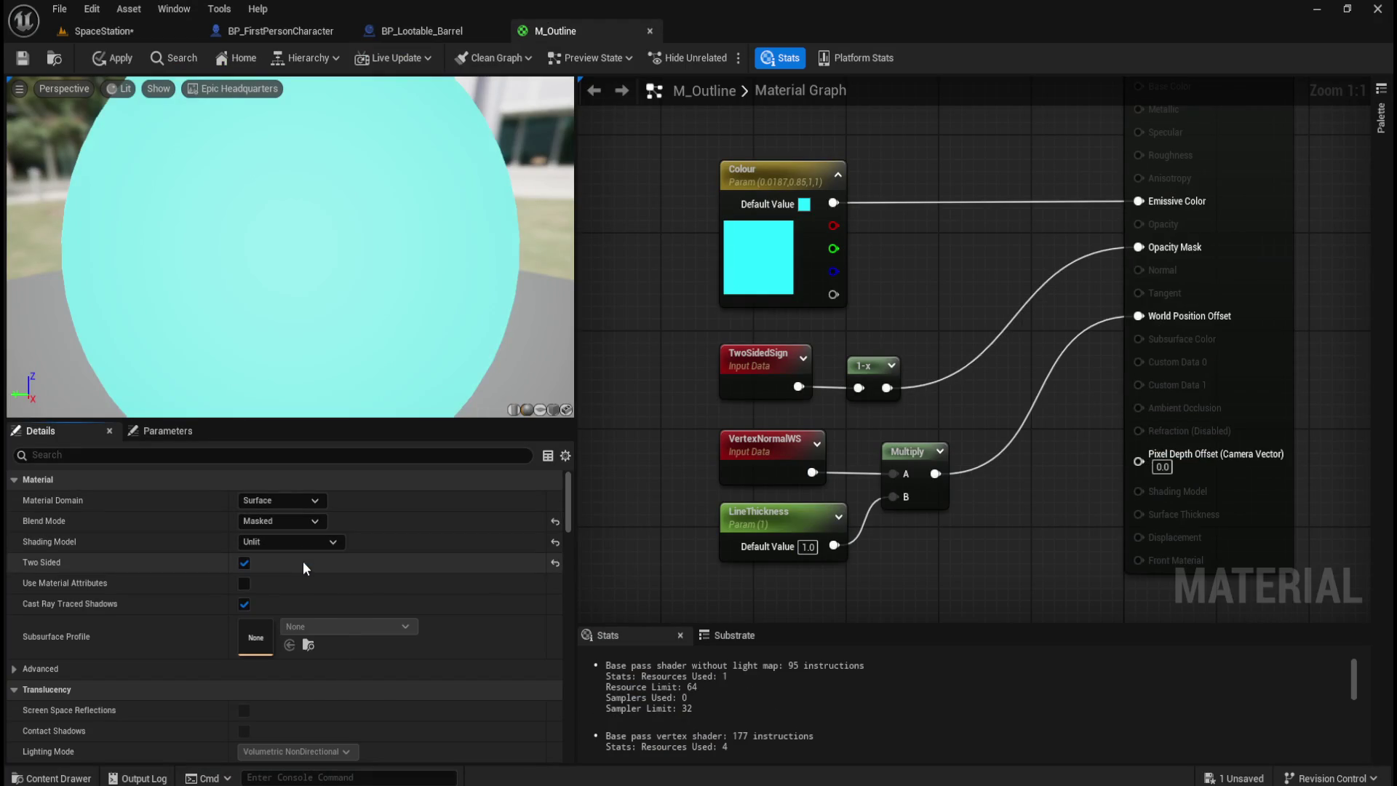
{"action": "left_click", "coordinate": [117, 63]}
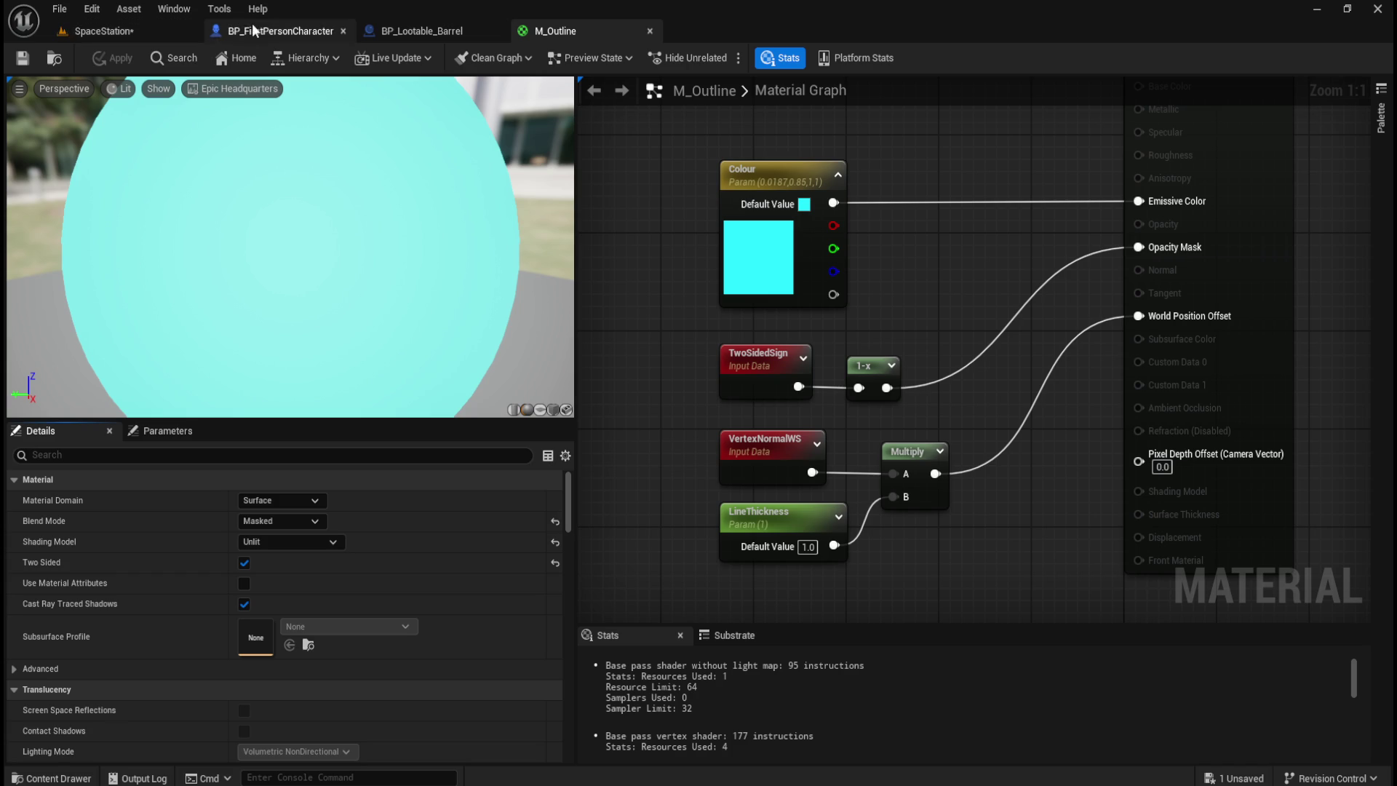
{"action": "left_click", "coordinate": [142, 30]}
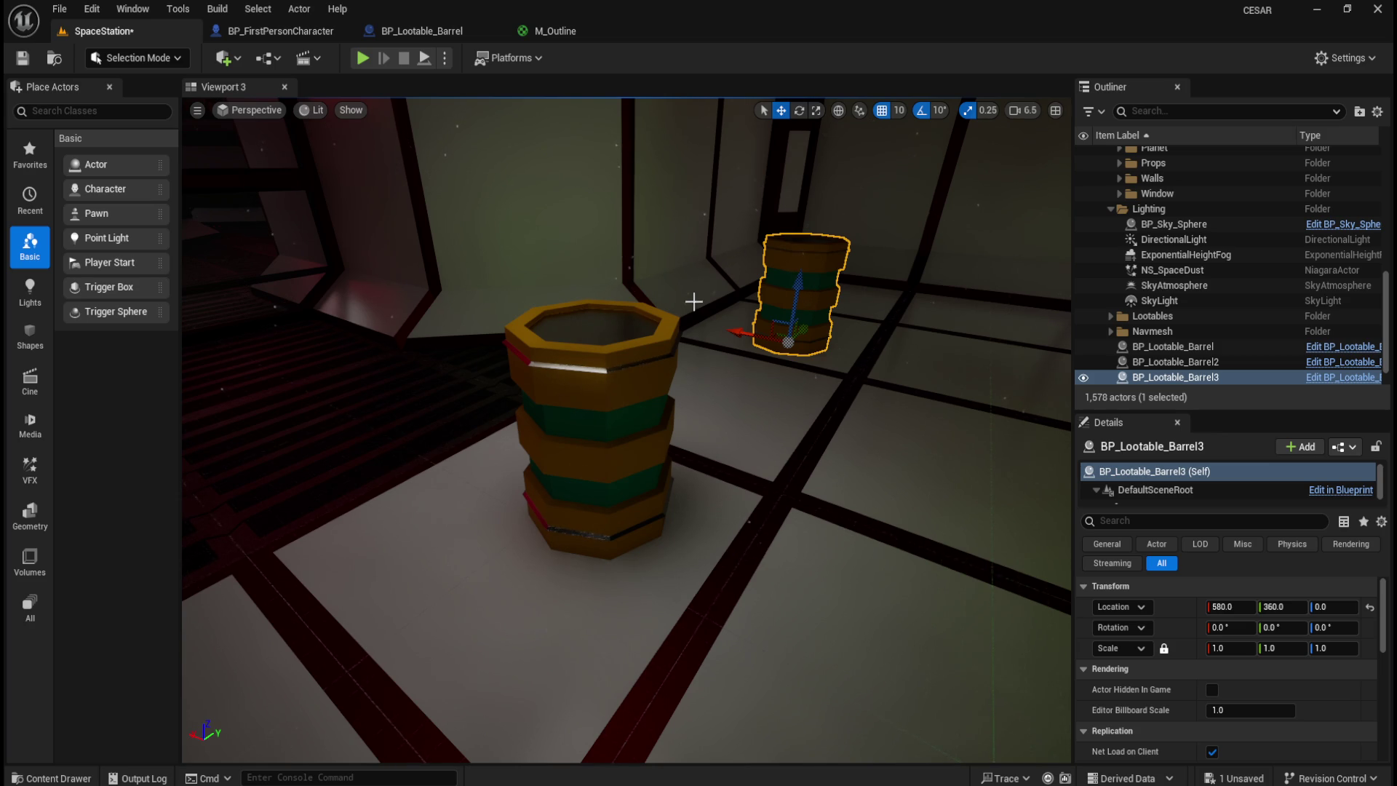
{"action": "left_click", "coordinate": [569, 29]}
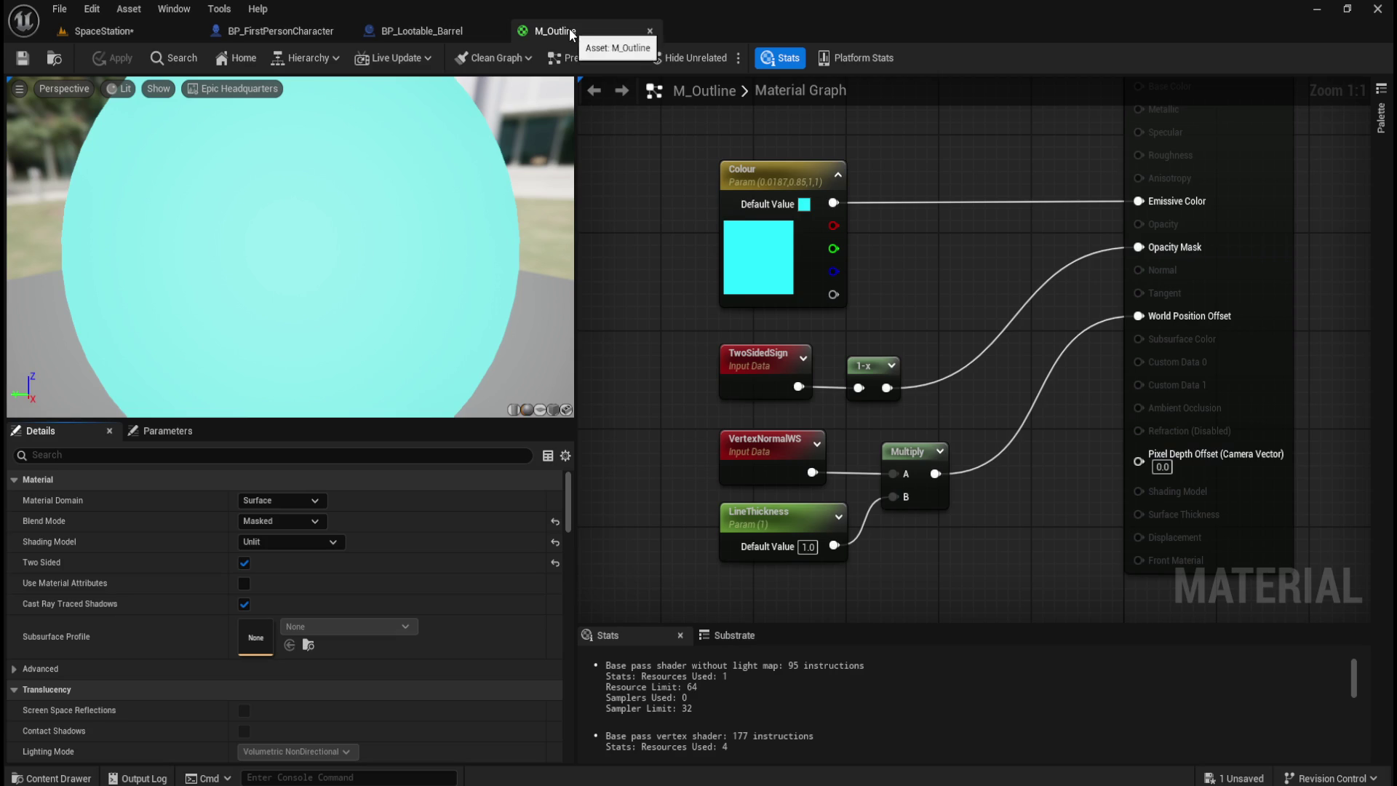
- Zoom in and orbit the barrel mesh in BP_Lootable_Barrel's viewport preview
{"action": "left_click", "coordinate": [438, 29]}
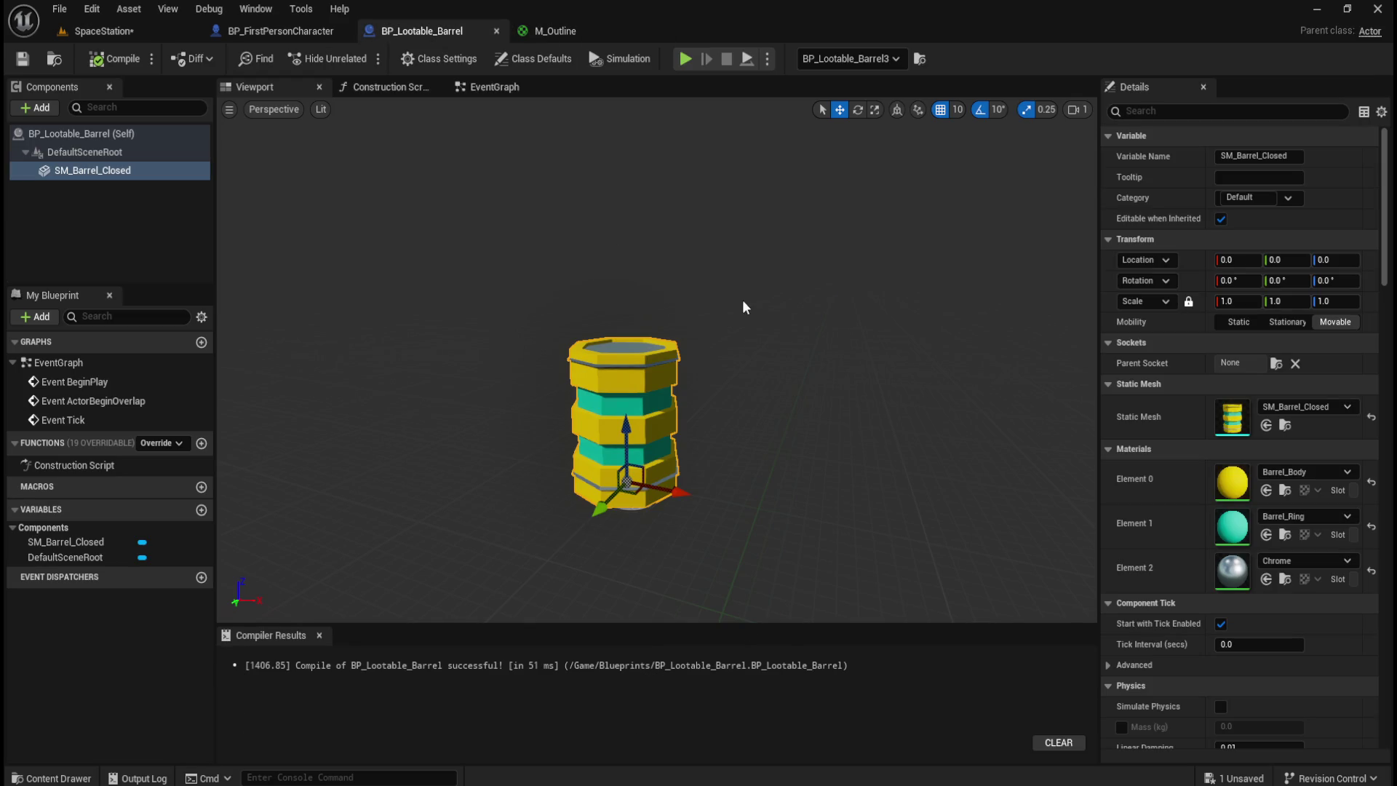
{"action": "scroll", "coordinate": [793, 391], "scroll_direction": "up", "scroll_amount": 2}
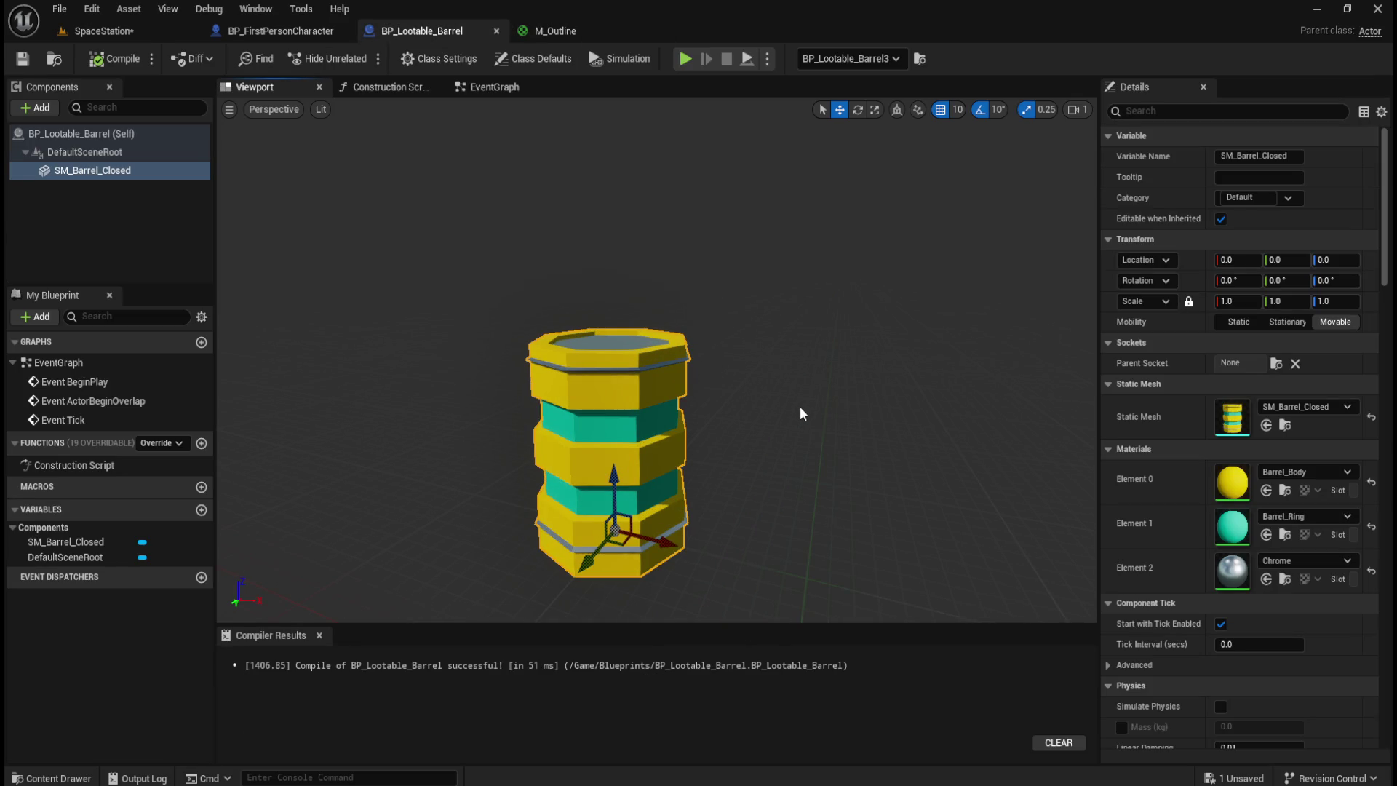
{"action": "left_click_drag", "start_coordinate": [801, 414], "coordinate": [793, 392]}
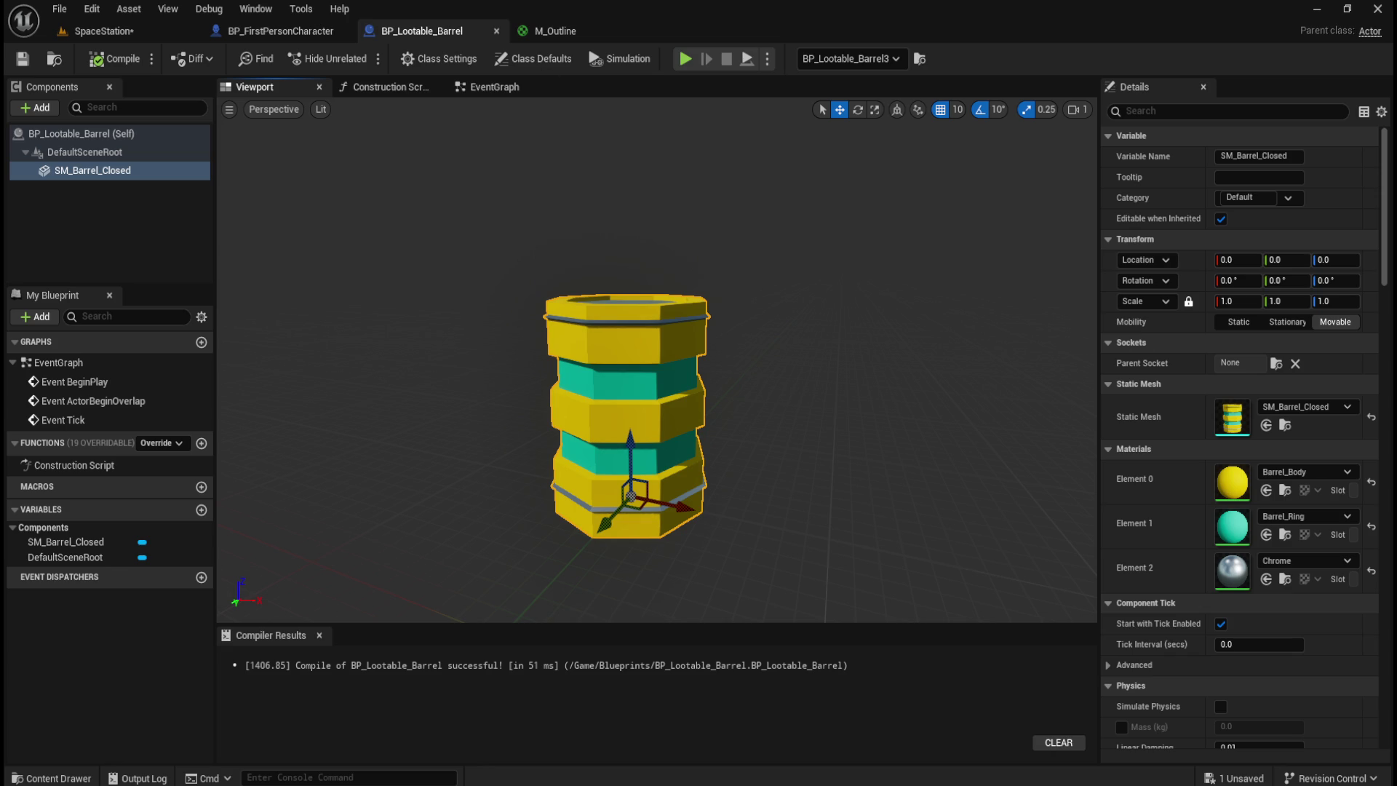
{"action": "left_click", "coordinate": [560, 31]}
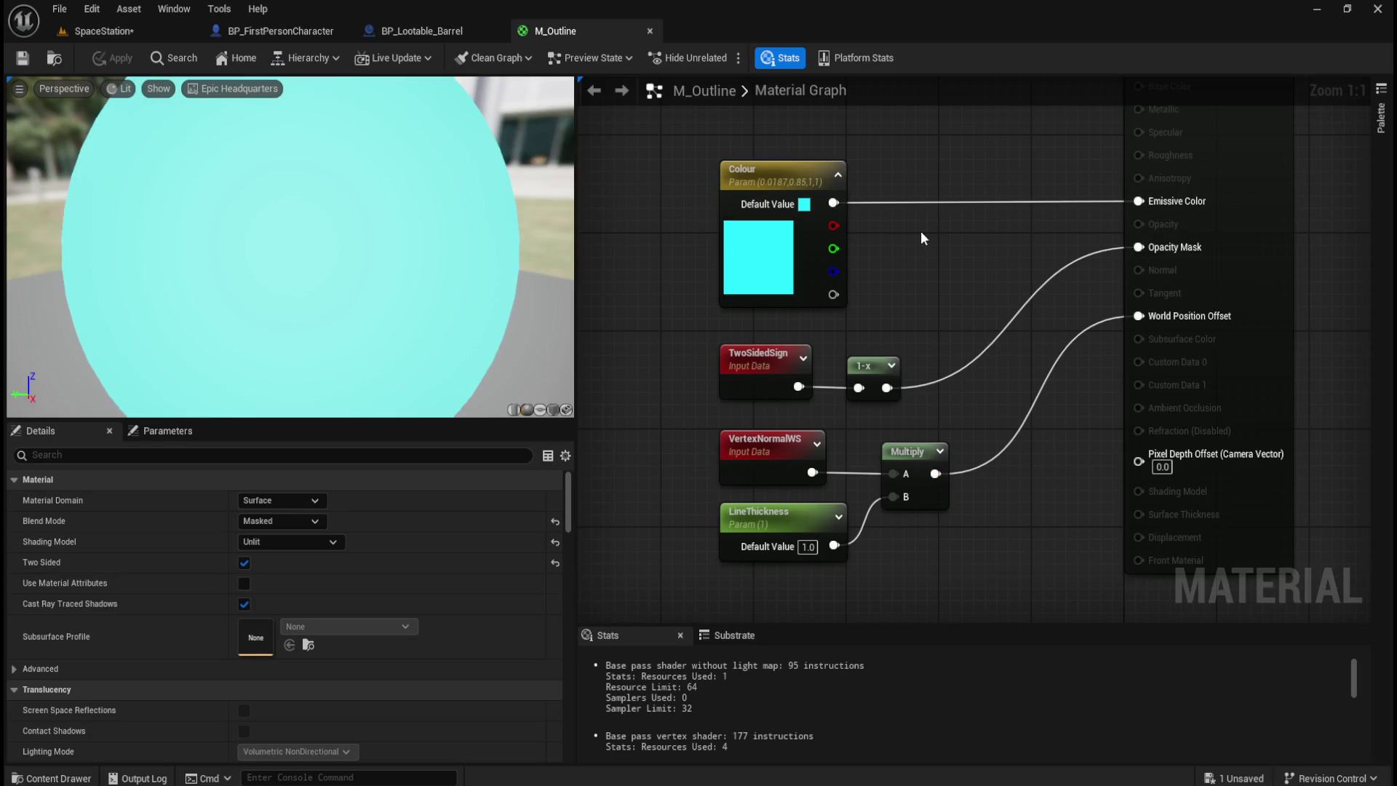
- Cycle through the open editor tabs, ending on BP_FirstPersonCharacter's EventGraph
{"action": "left_click", "coordinate": [291, 33]}
{"action": "left_click", "coordinate": [137, 28]}
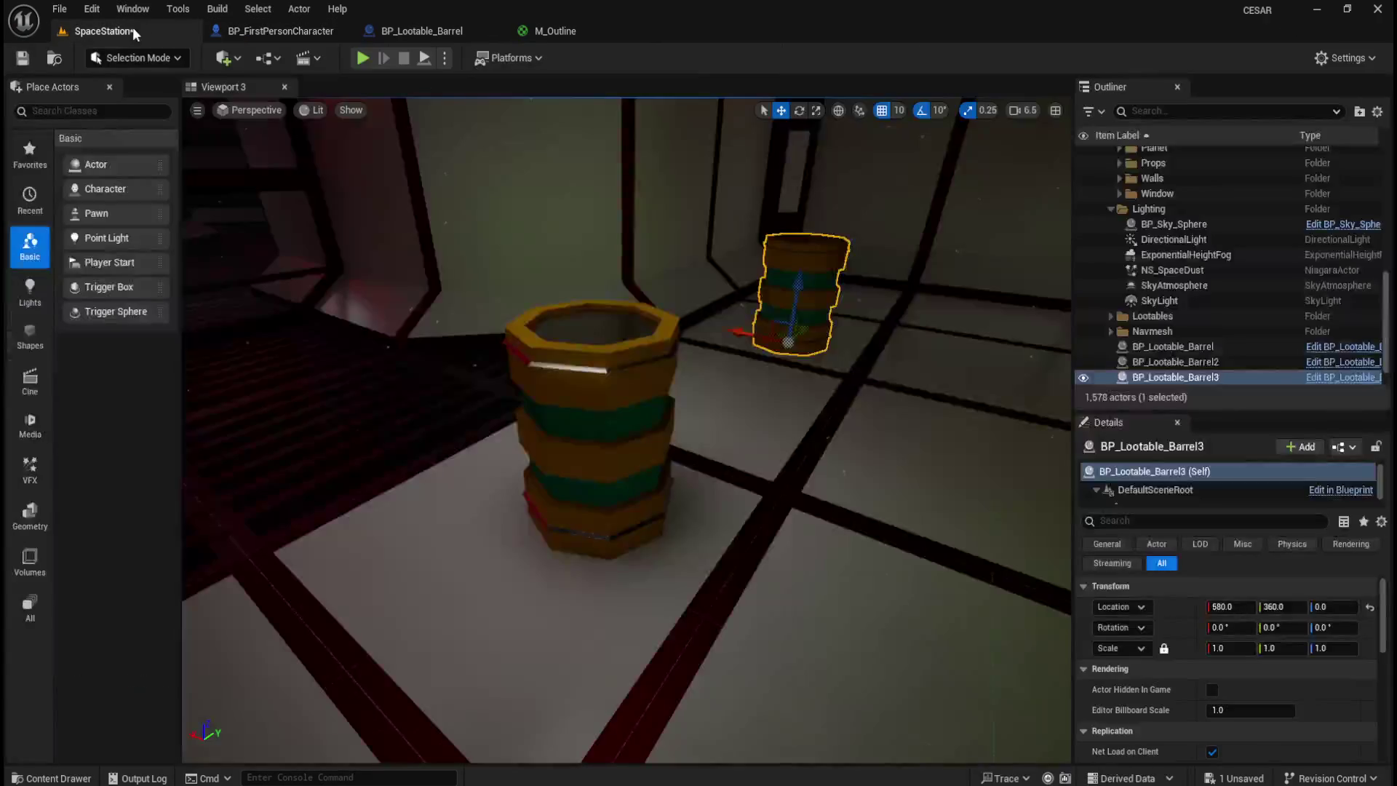
{"action": "left_click", "coordinate": [266, 30]}
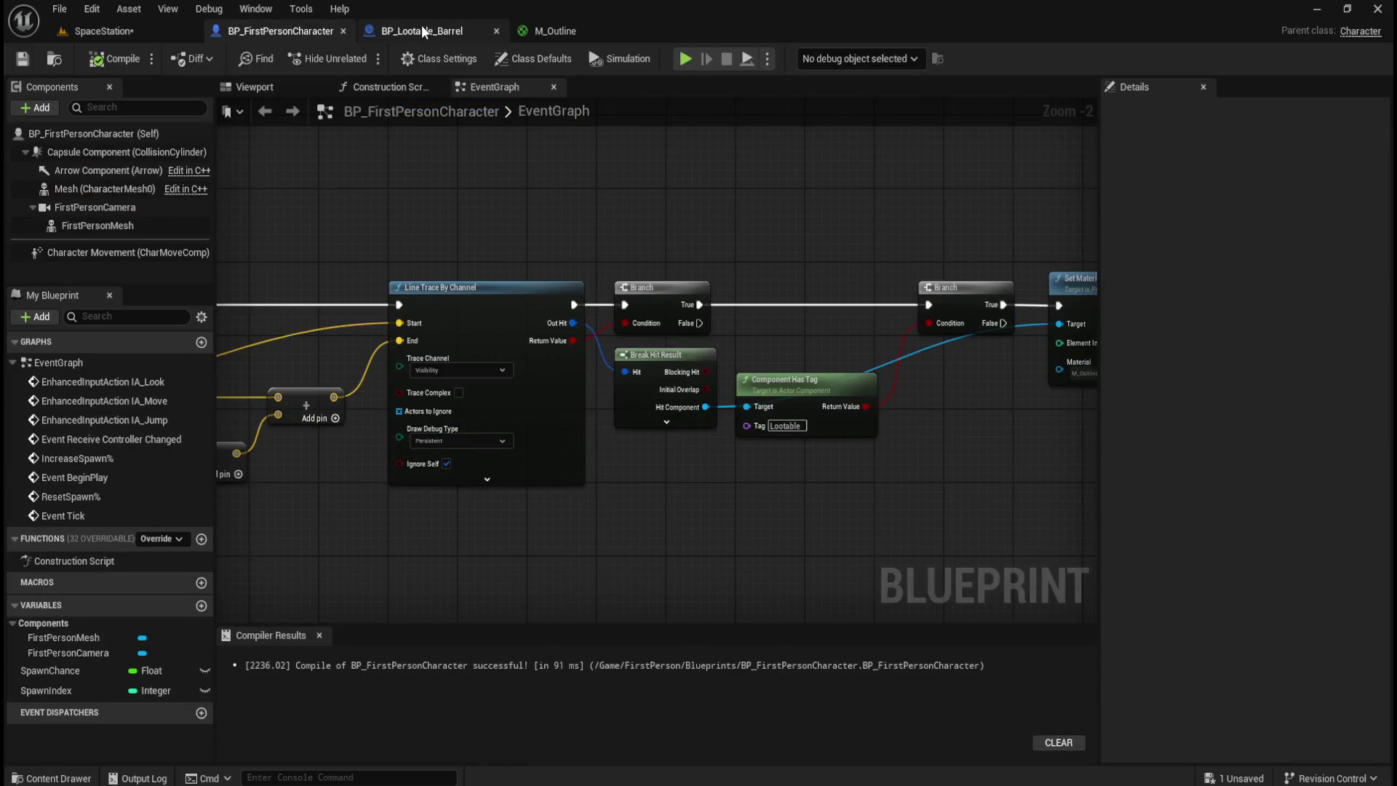
{"action": "left_click", "coordinate": [422, 28]}
{"action": "left_click", "coordinate": [583, 29]}
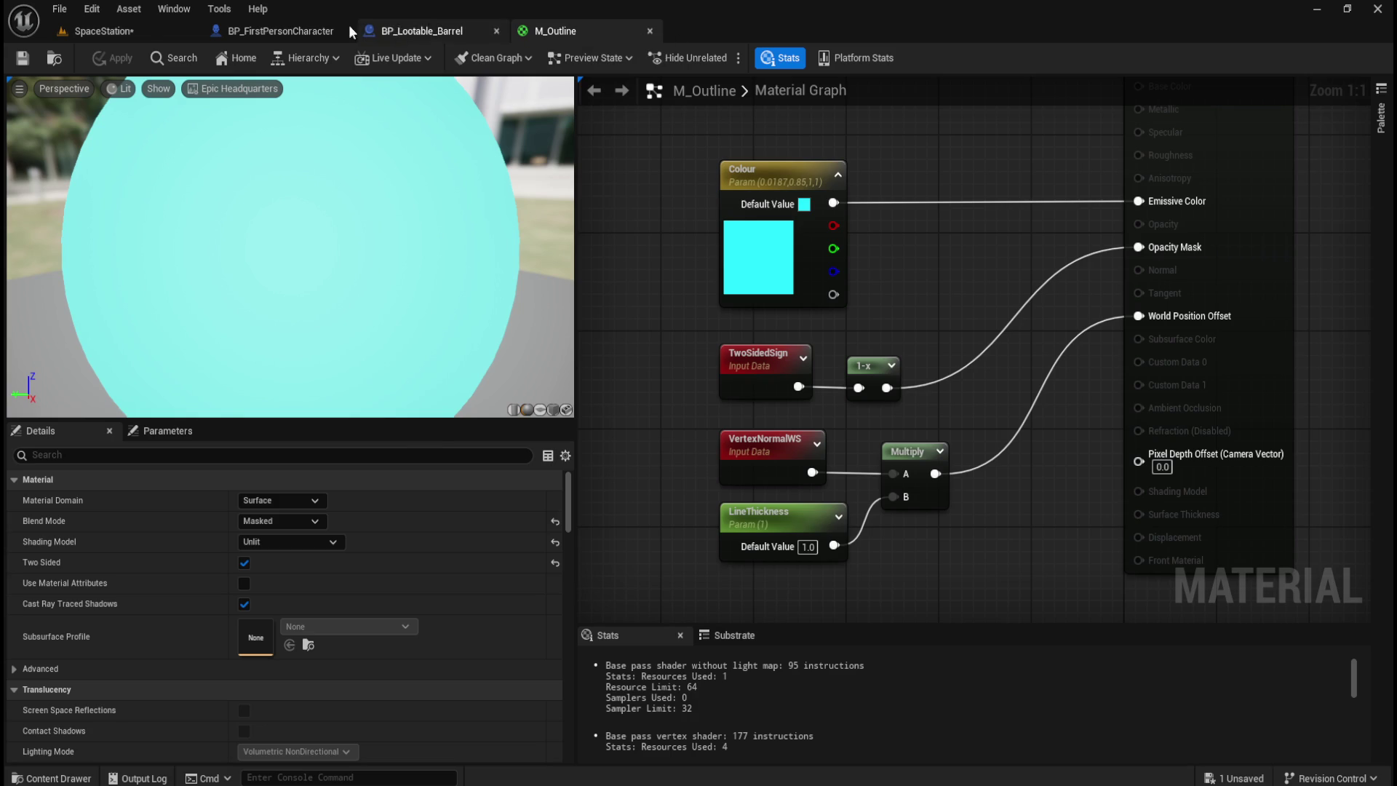
{"action": "left_click", "coordinate": [281, 30]}
- Pan and zoom over the Event Tick line trace and Lootable tag check, then return to M_Outline
{"action": "mouse_move", "coordinate": [470, 141]}
{"action": "left_mouse_down"}
{"action": "mouse_move", "coordinate": [527, 240]}
{"action": "mouse_move", "coordinate": [907, 223]}
{"action": "left_mouse_up"}
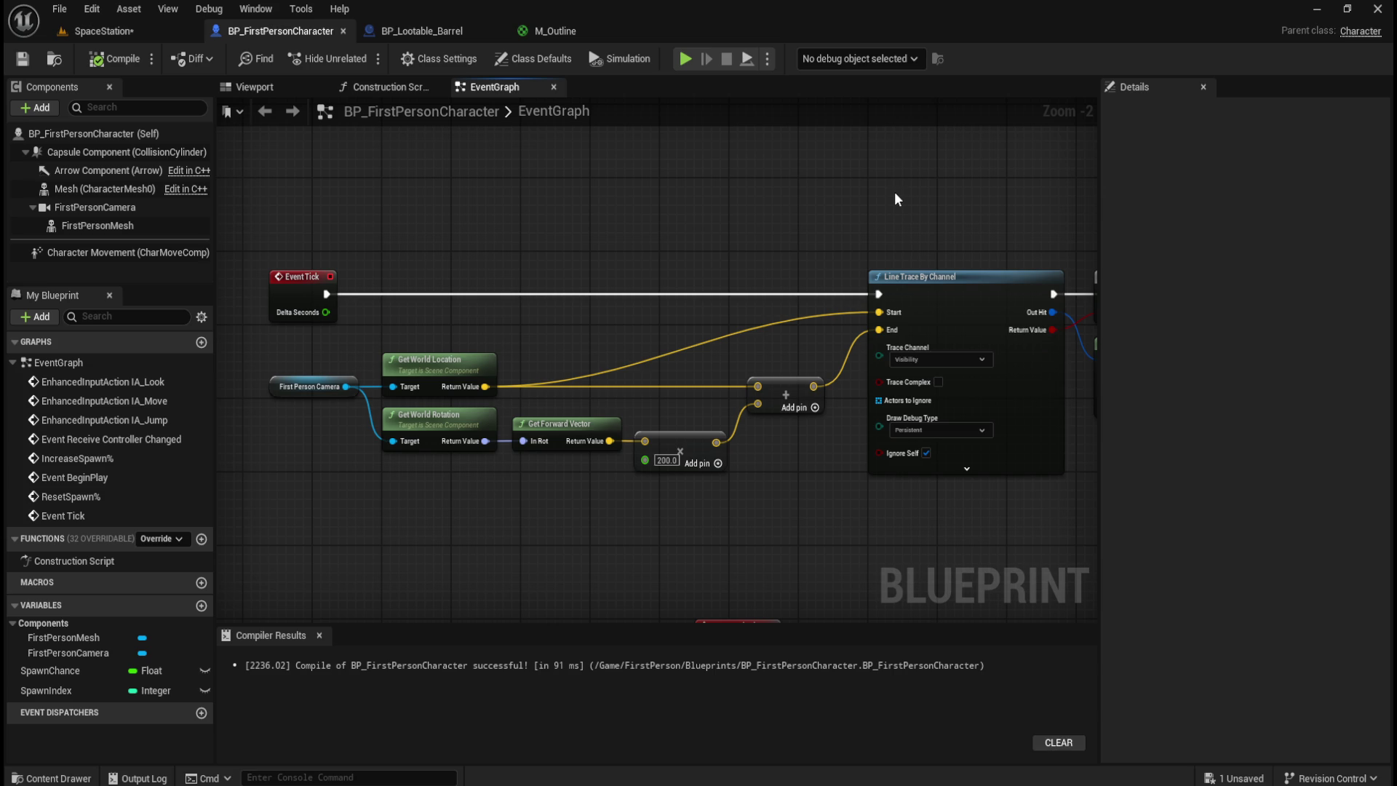
{"action": "scroll", "coordinate": [713, 237], "scroll_direction": "down", "scroll_amount": 2}
{"action": "mouse_move", "coordinate": [918, 247]}
{"action": "left_mouse_down"}
{"action": "mouse_move", "coordinate": [720, 236]}
{"action": "mouse_move", "coordinate": [556, 256]}
{"action": "left_mouse_up"}
{"action": "mouse_move", "coordinate": [486, 221]}
{"action": "left_mouse_down"}
{"action": "mouse_move", "coordinate": [780, 225]}
{"action": "mouse_move", "coordinate": [699, 239]}
{"action": "mouse_move", "coordinate": [493, 205]}
{"action": "mouse_move", "coordinate": [415, 211]}
{"action": "mouse_move", "coordinate": [324, 170]}
{"action": "mouse_move", "coordinate": [270, 170]}
{"action": "left_mouse_up"}
{"action": "scroll", "coordinate": [780, 225], "scroll_direction": "up", "scroll_amount": 3}
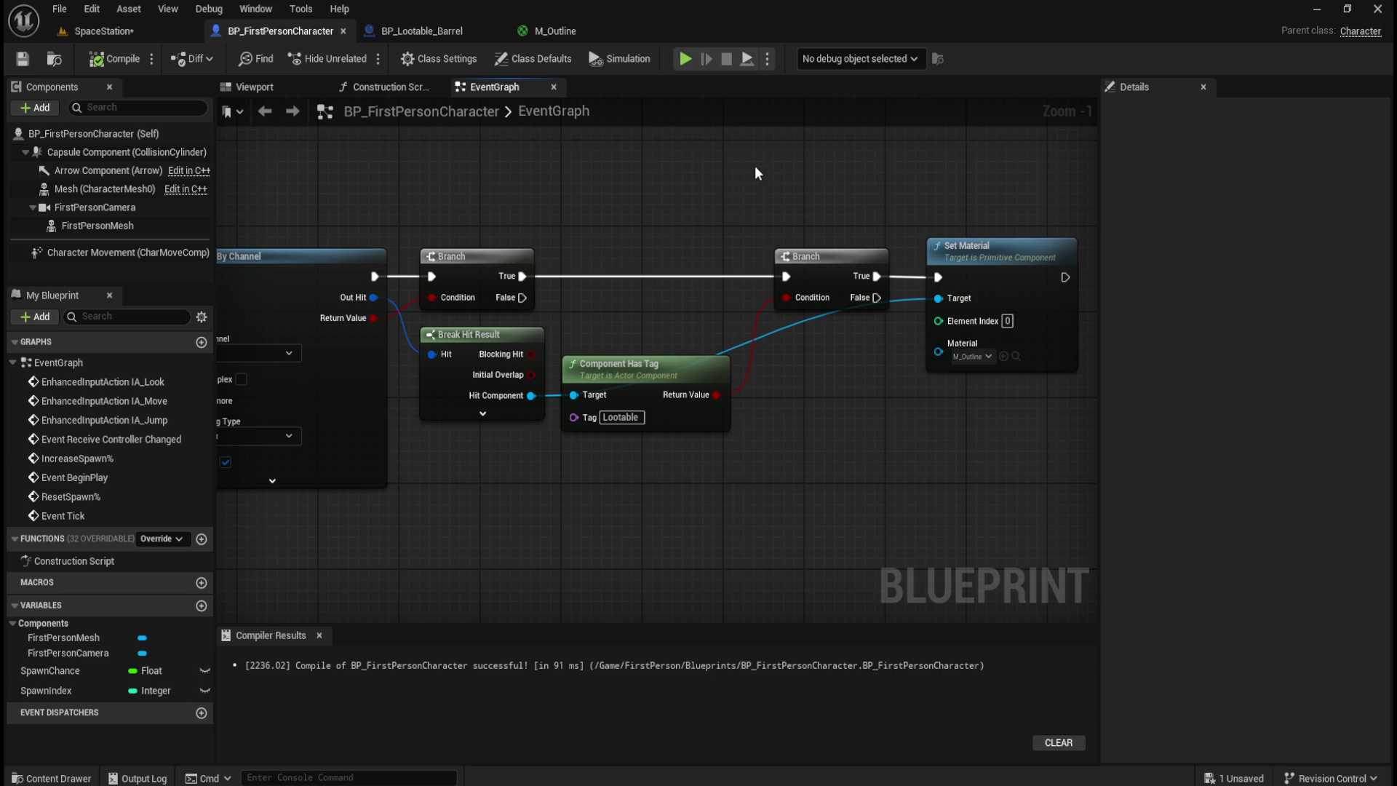
{"action": "left_click", "coordinate": [575, 32]}
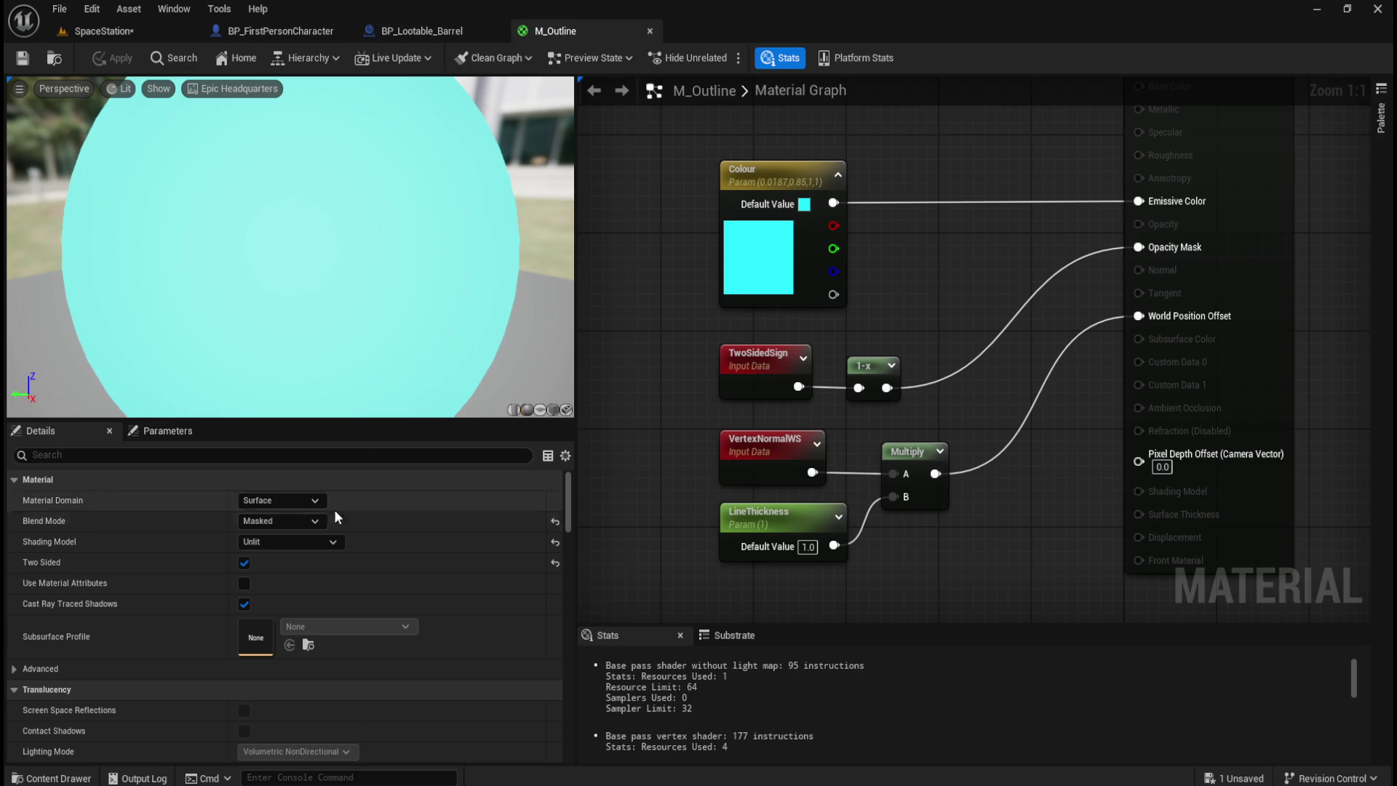
- Toggle M_Outline's Two Sided off and back on, keeping it enabled, then bring up BP_Lootable_Barrel
{"action": "left_click", "coordinate": [242, 566]}
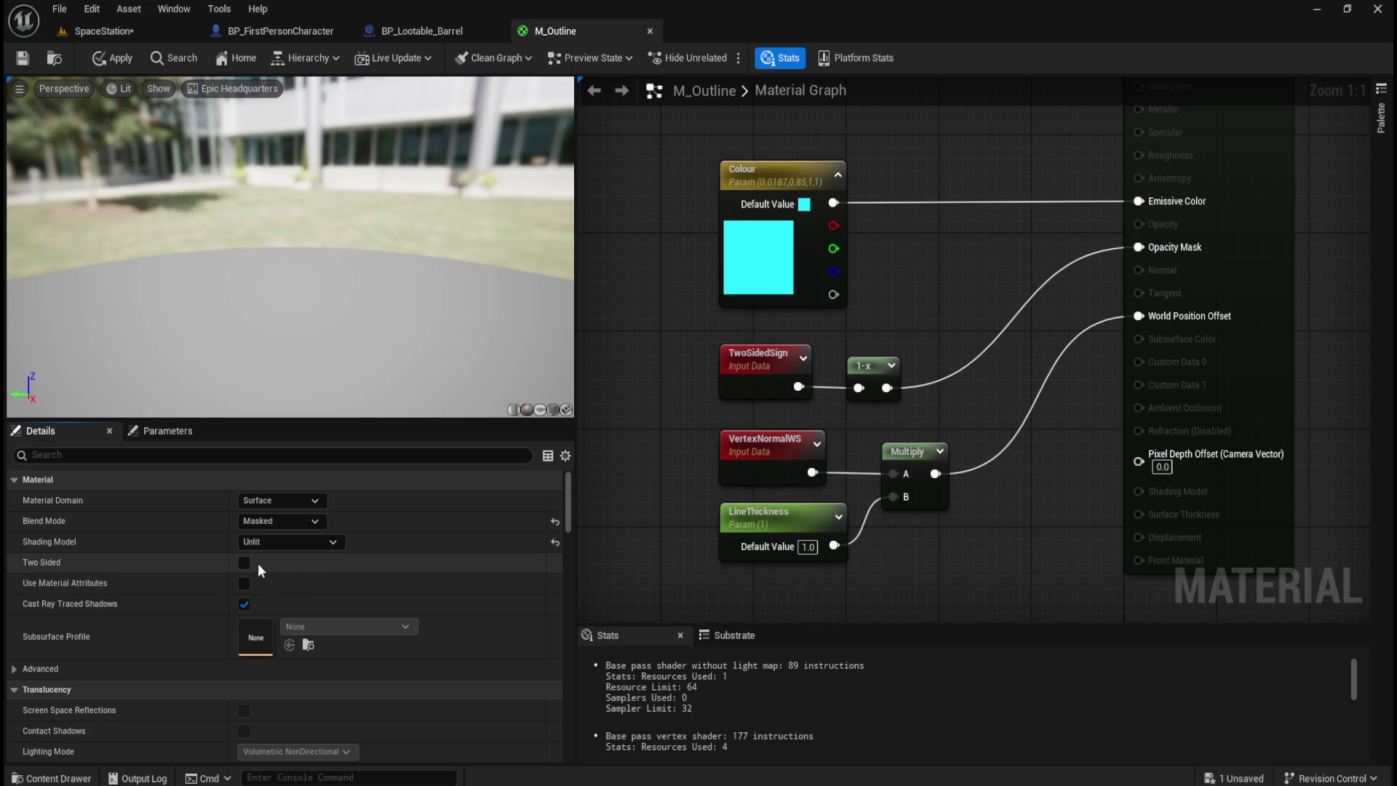
{"action": "left_click", "coordinate": [243, 566]}
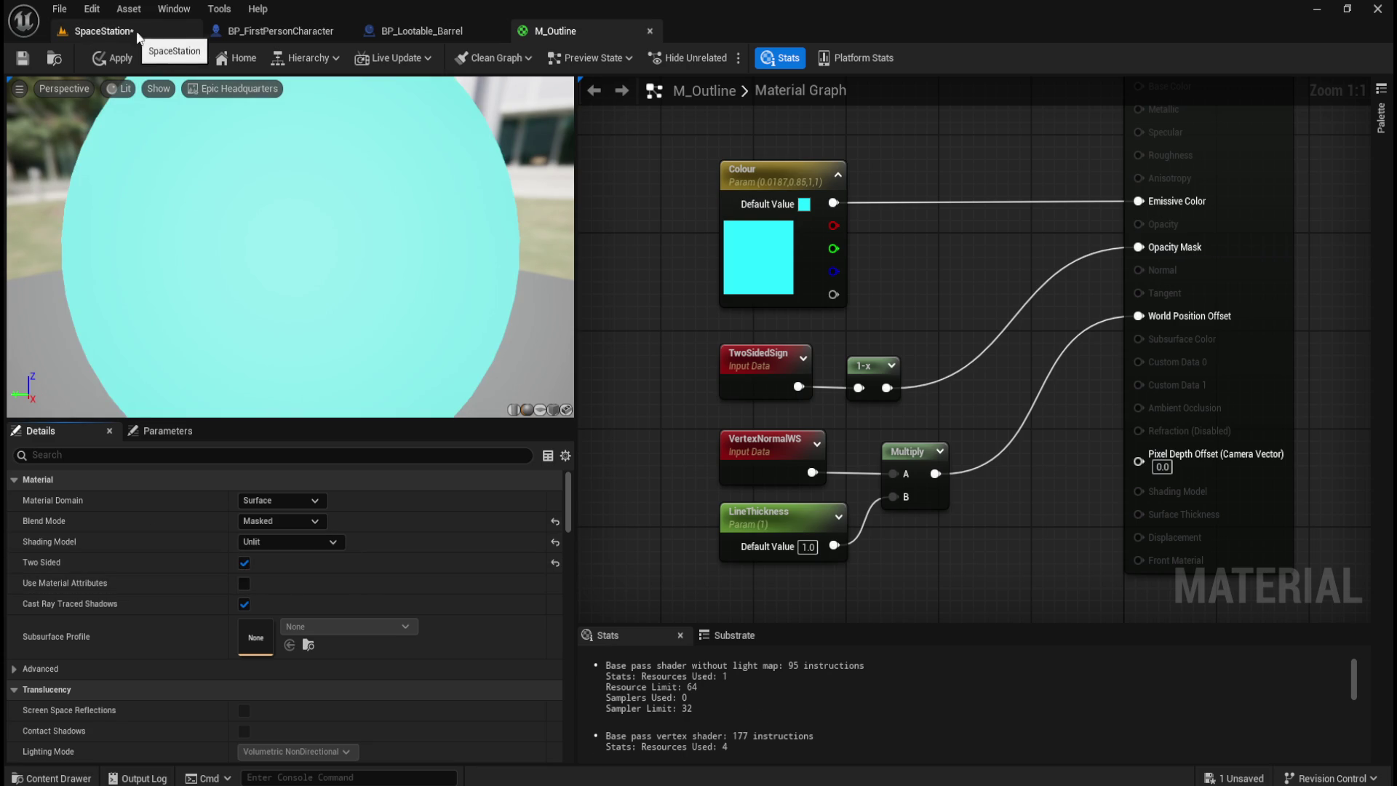
{"action": "left_click", "coordinate": [269, 30]}
{"action": "left_click", "coordinate": [420, 32]}
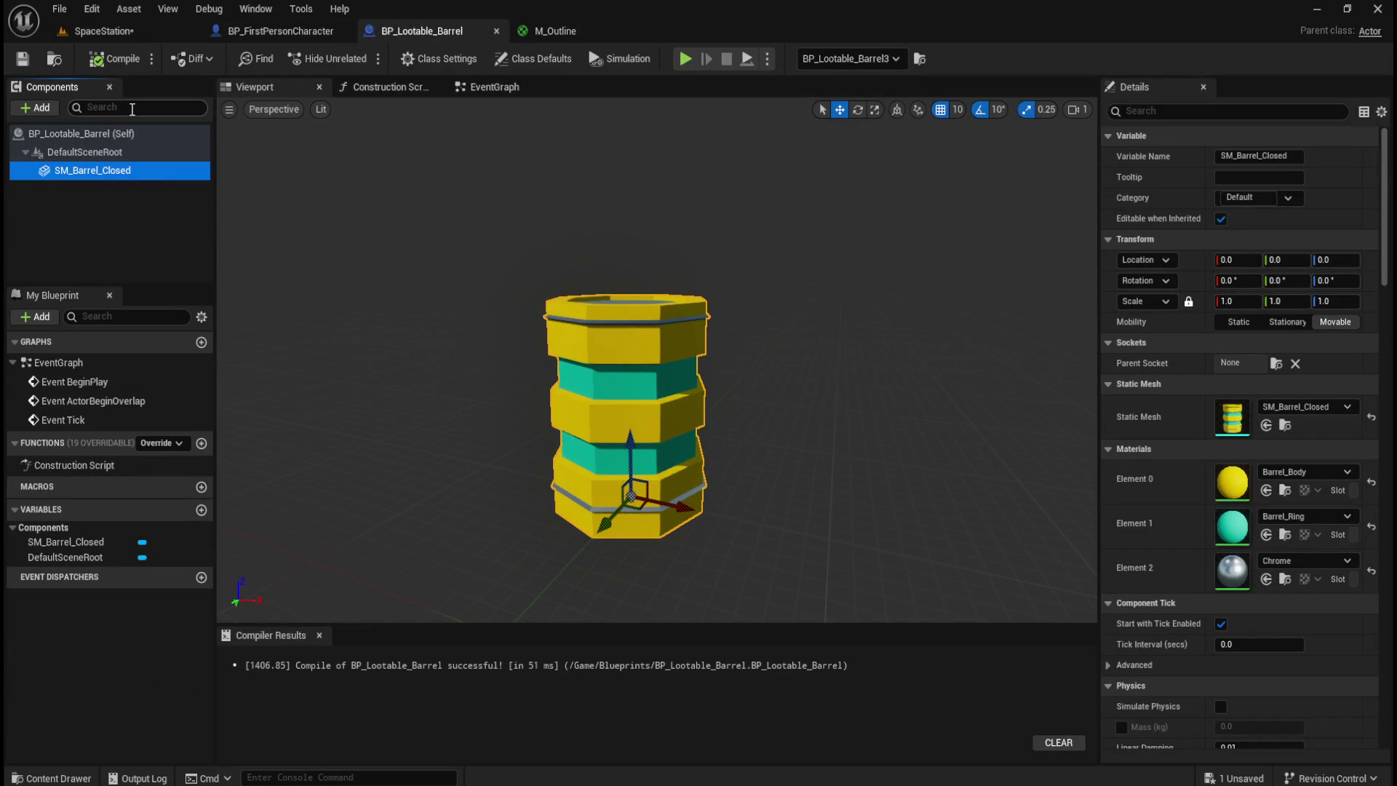
- Click through the barrel's components, leaving SM_Barrel_Closed deselected, then go to the SpaceStation level
{"action": "left_click", "coordinate": [106, 152]}
{"action": "left_click", "coordinate": [107, 174]}
{"action": "left_click", "coordinate": [90, 200]}
{"action": "left_click", "coordinate": [112, 166]}
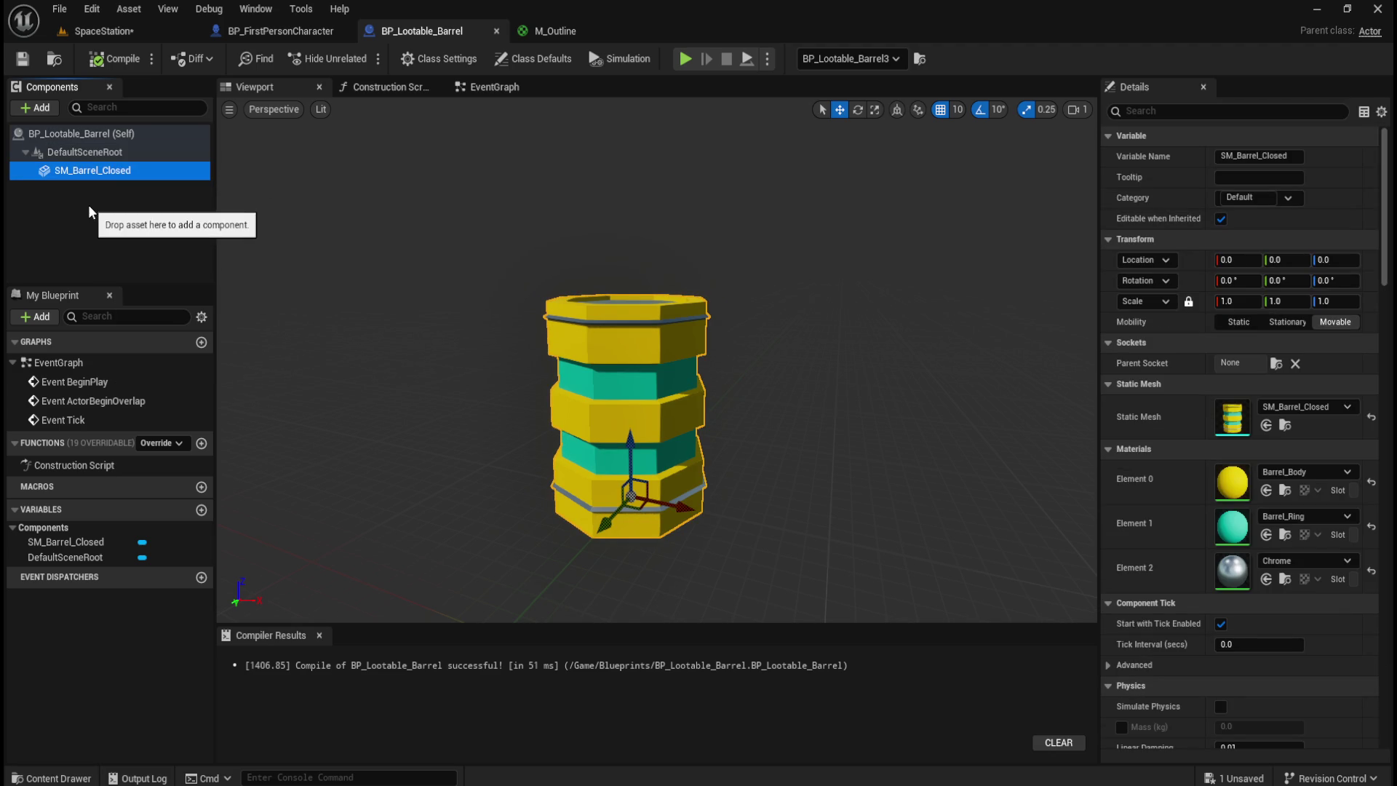
{"action": "left_click", "coordinate": [89, 204]}
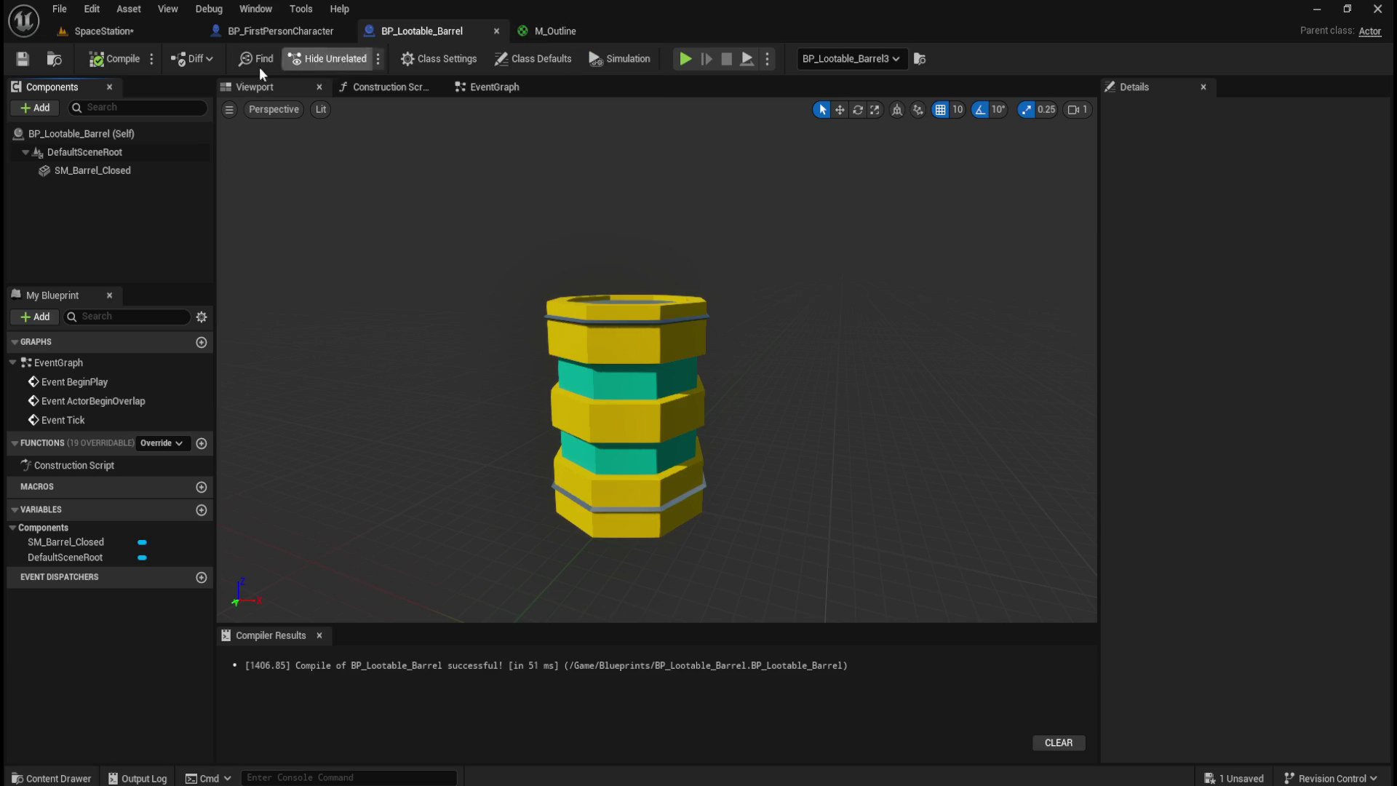
{"action": "left_click", "coordinate": [148, 34]}
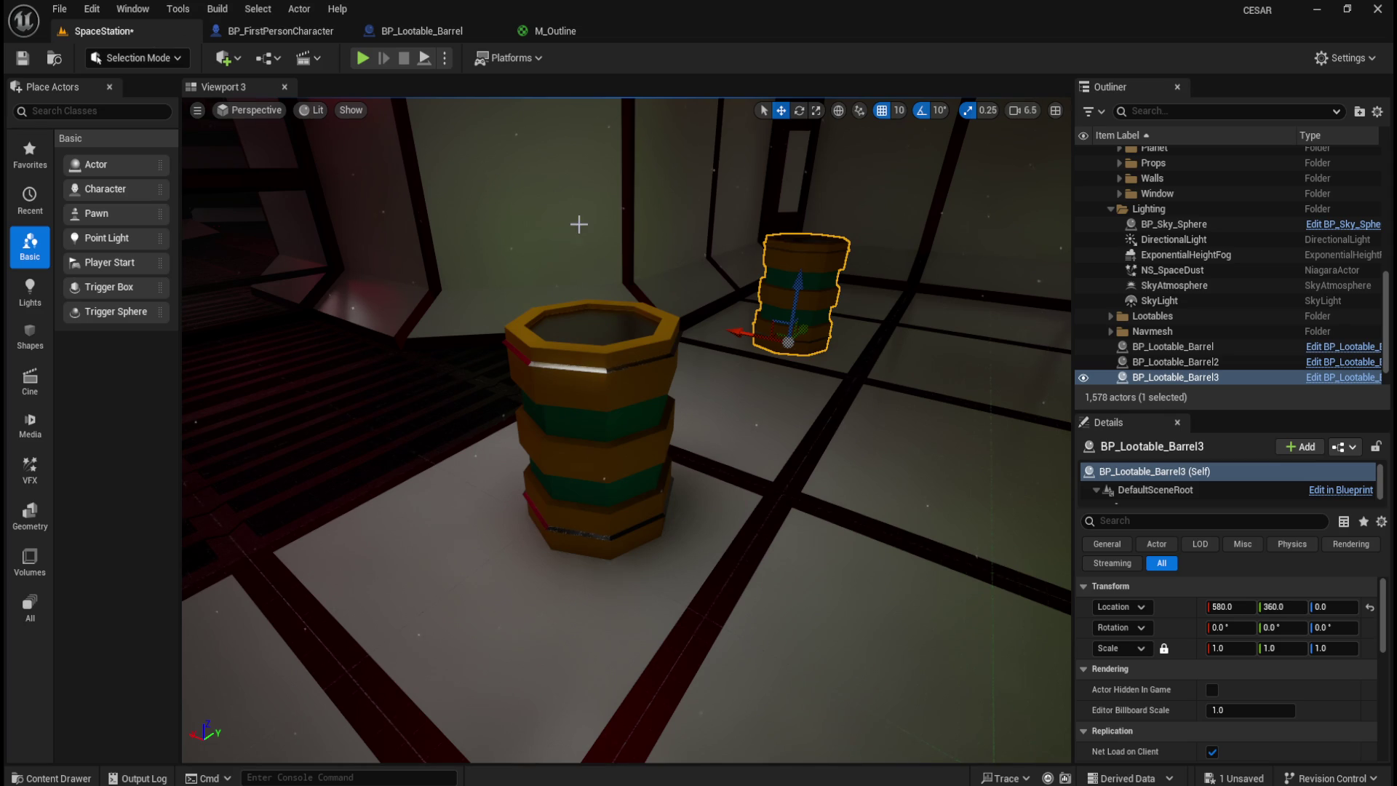
{"action": "left_click", "coordinate": [551, 31]}
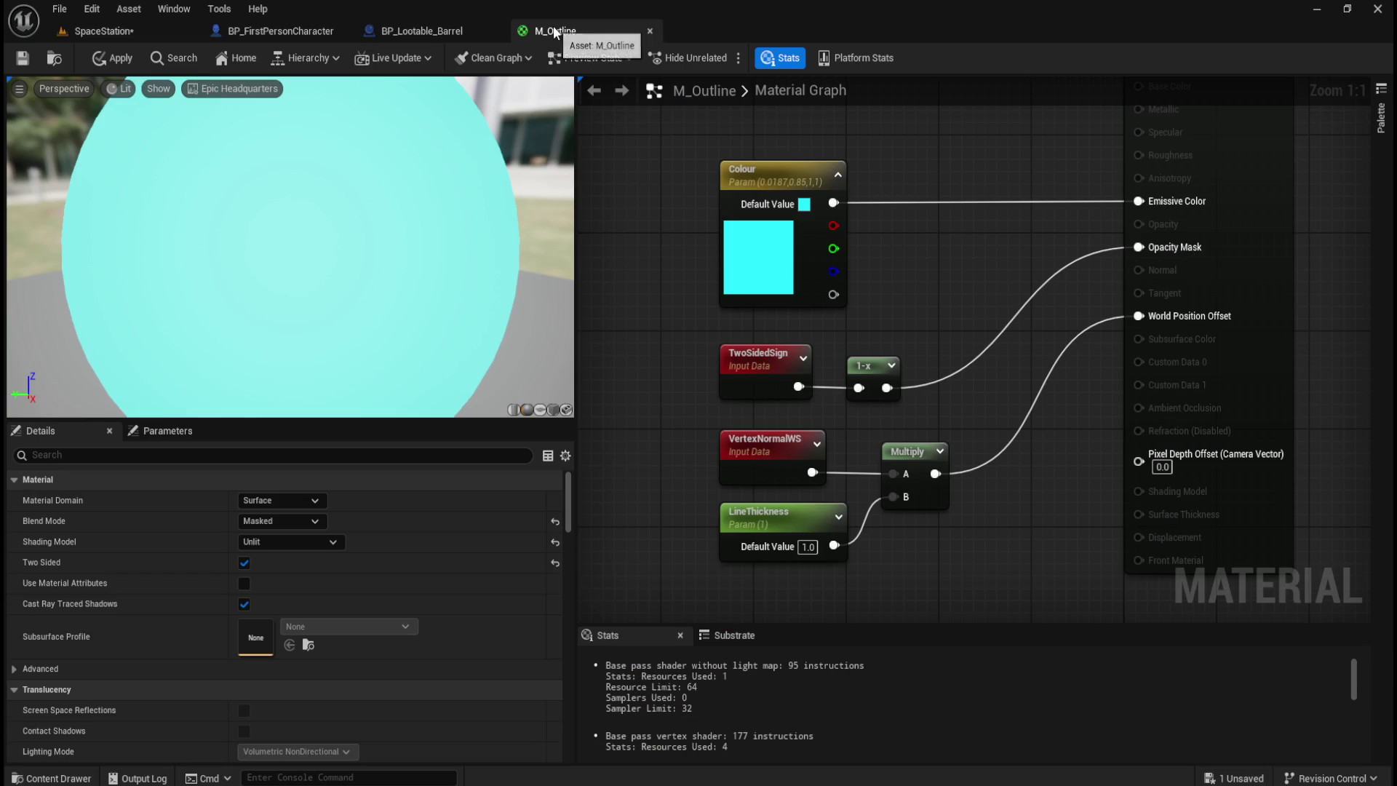
{"action": "left_click", "coordinate": [410, 30]}
{"action": "left_click", "coordinate": [286, 30]}
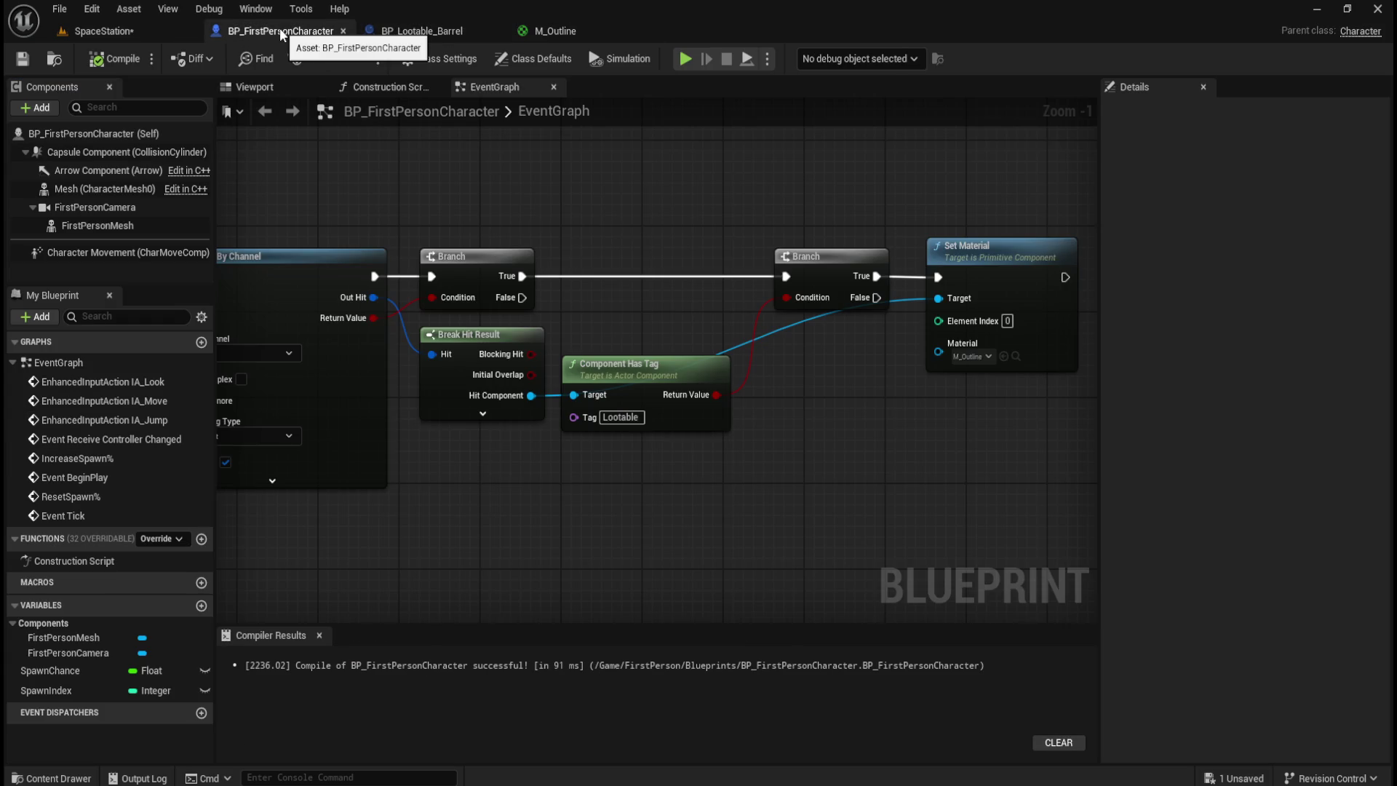
{"action": "left_click", "coordinate": [121, 33]}
{"action": "scroll", "coordinate": [655, 390], "scroll_direction": "down", "scroll_amount": 10}
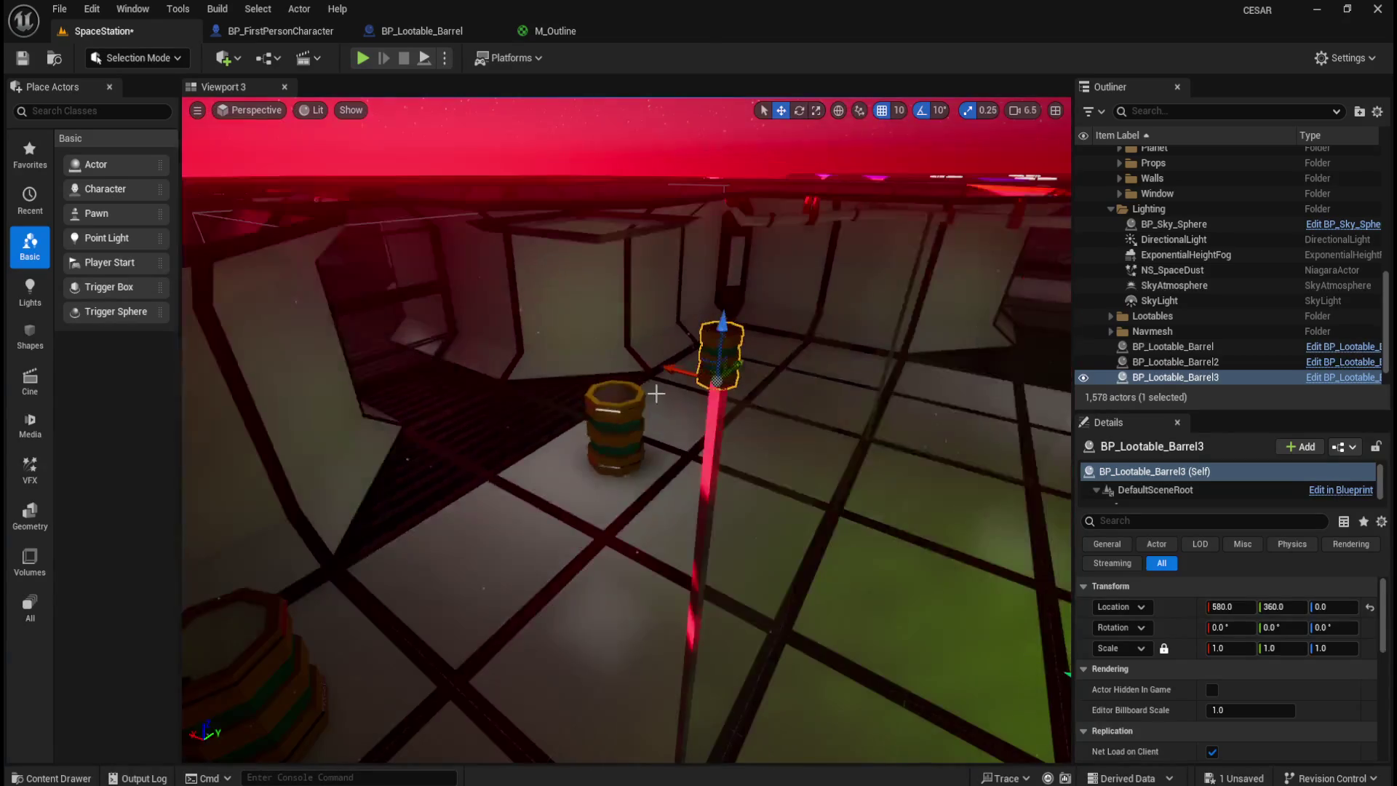
{"action": "scroll", "coordinate": [658, 393], "scroll_direction": "up", "scroll_amount": 10}
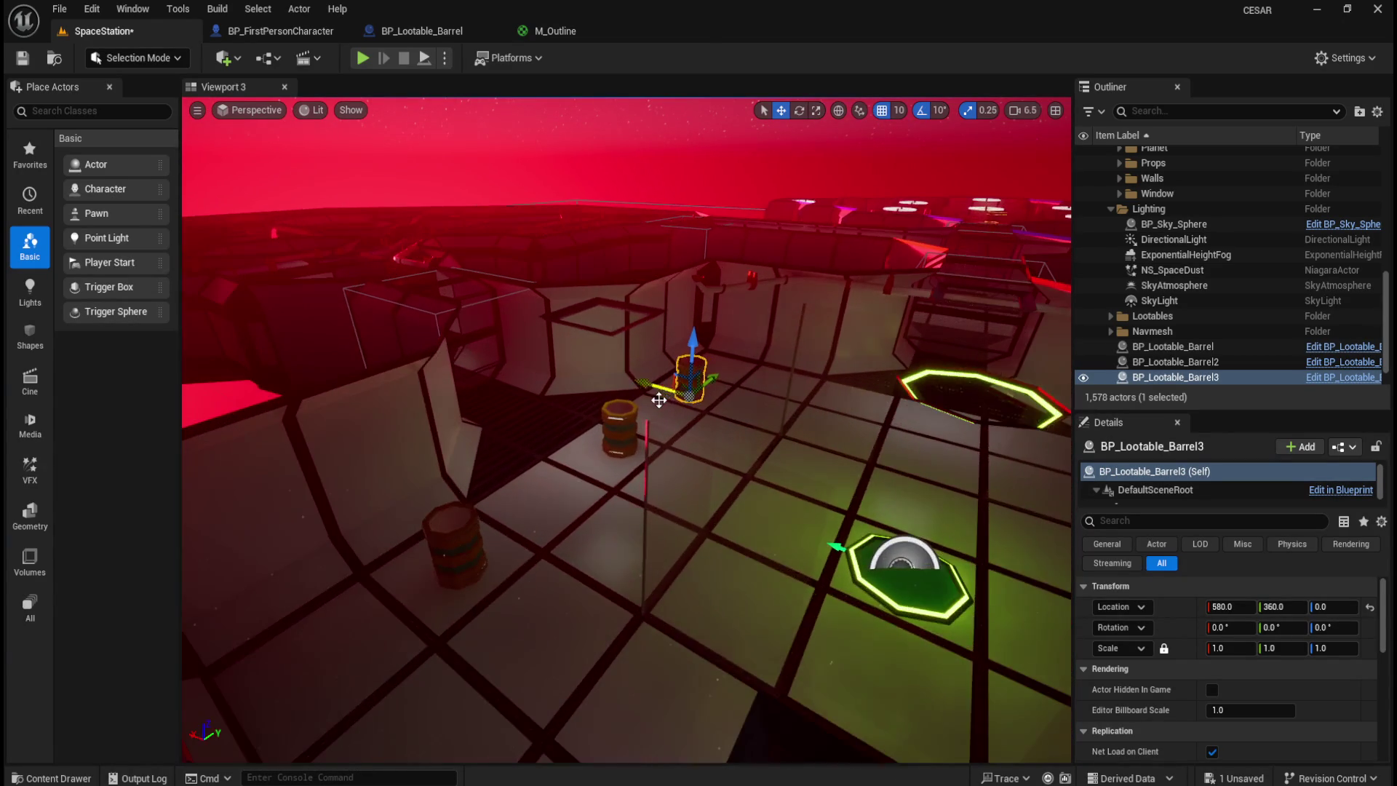
{"action": "scroll", "coordinate": [653, 398], "scroll_direction": "down", "scroll_amount": 10}
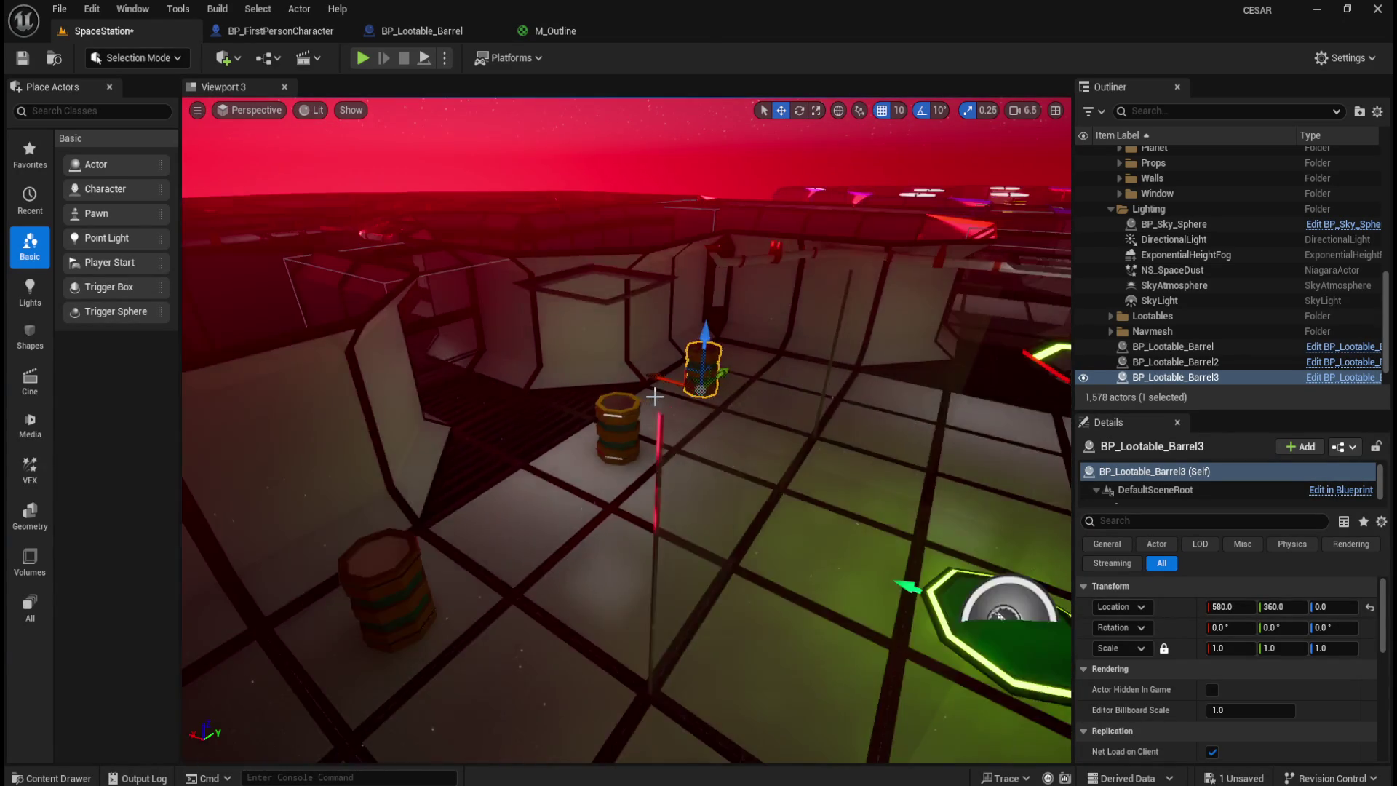
{"action": "scroll", "coordinate": [655, 396], "scroll_direction": "up", "scroll_amount": 10}
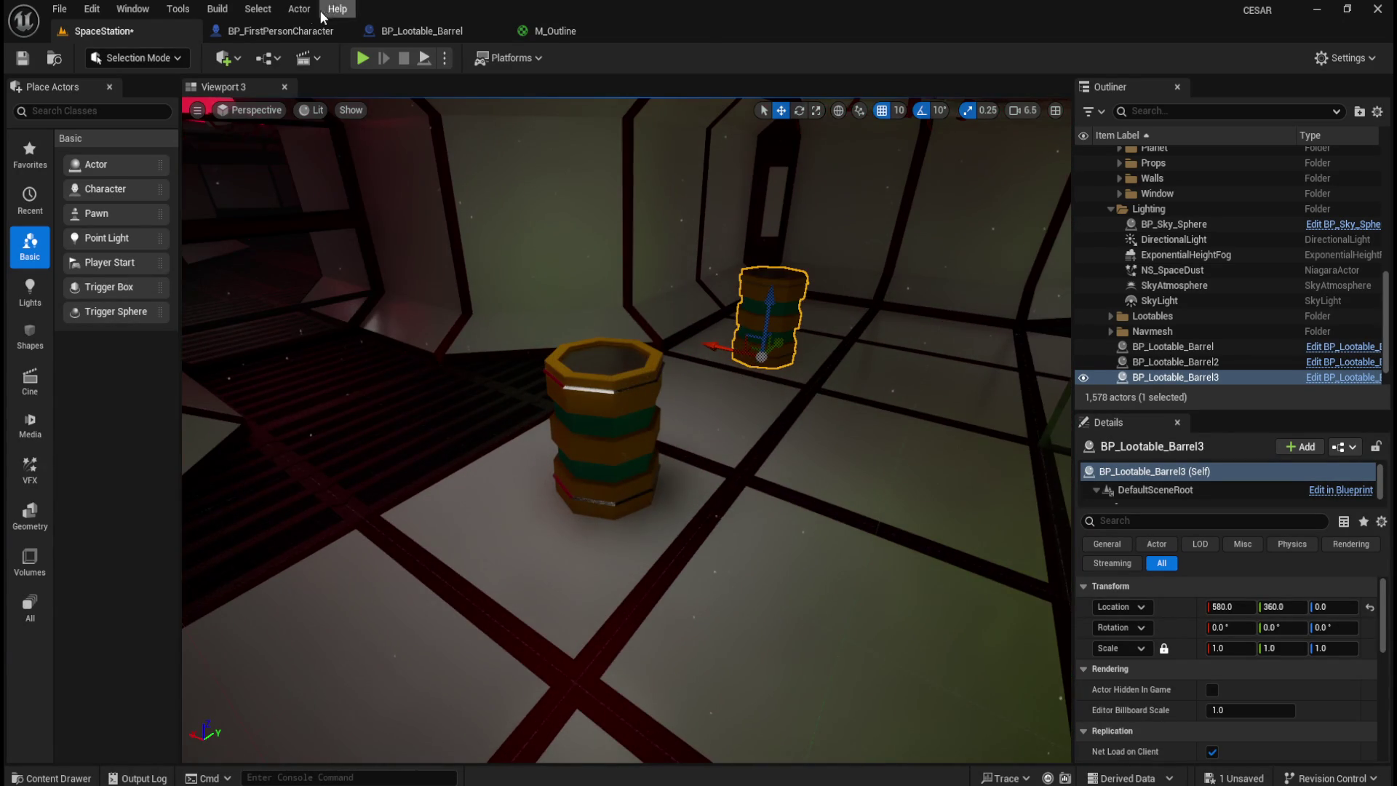
{"action": "left_click", "coordinate": [281, 31]}
{"action": "left_click", "coordinate": [421, 30]}
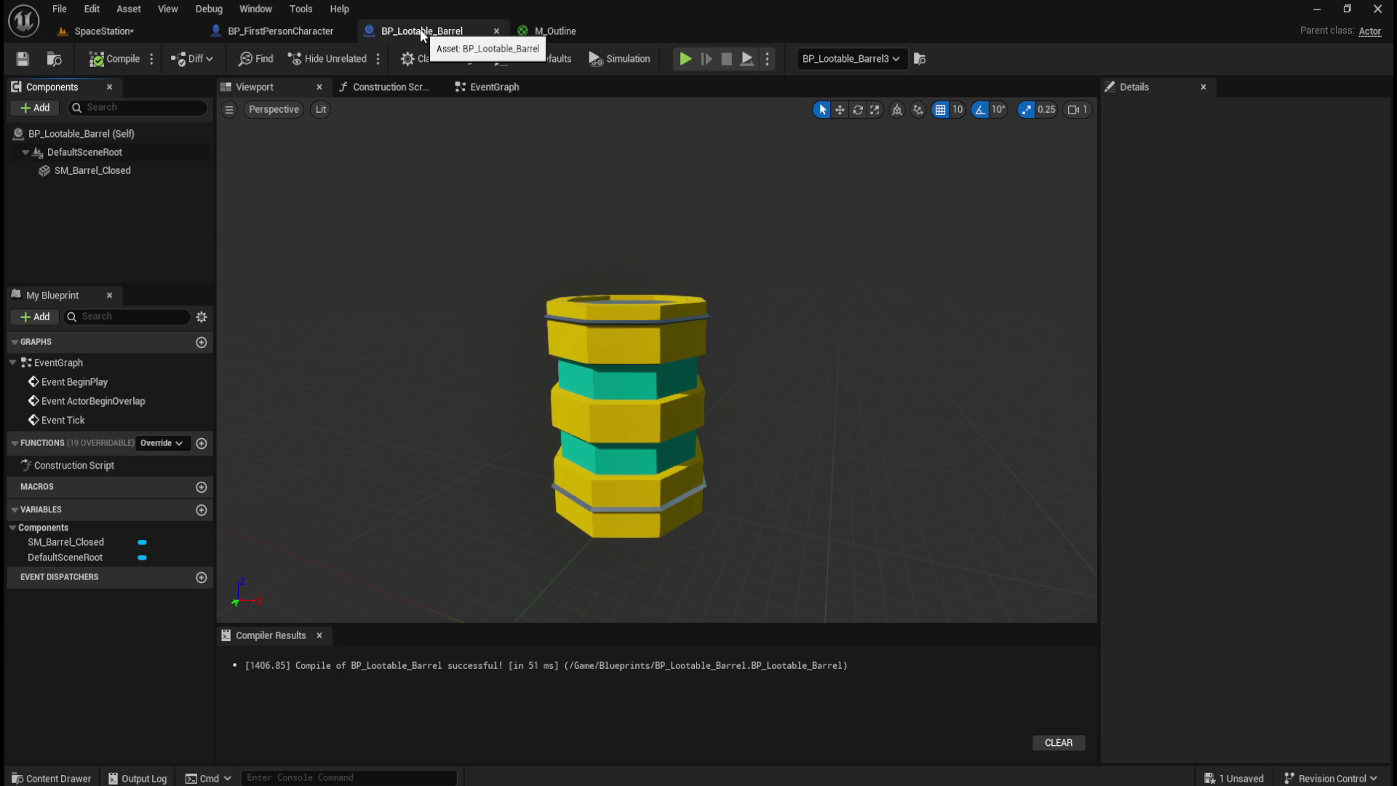
- Return to the SpaceStation level editor
{"action": "left_click", "coordinate": [113, 28]}
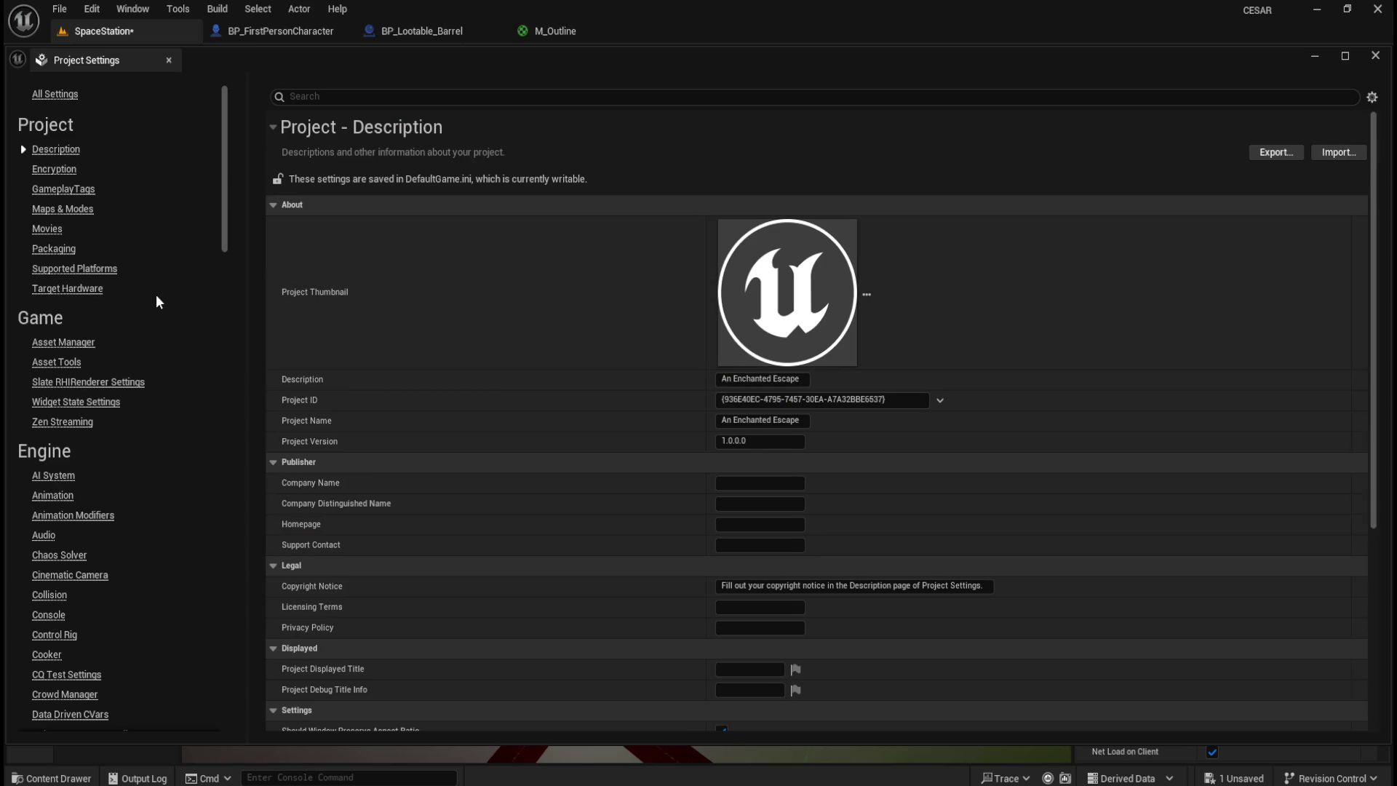
- Browse past Encryption and GameplayTags to the Engine – Input page, briefly expanding Bindings Advanced
{"action": "scroll", "coordinate": [459, 419], "scroll_direction": "down", "scroll_amount": 3}
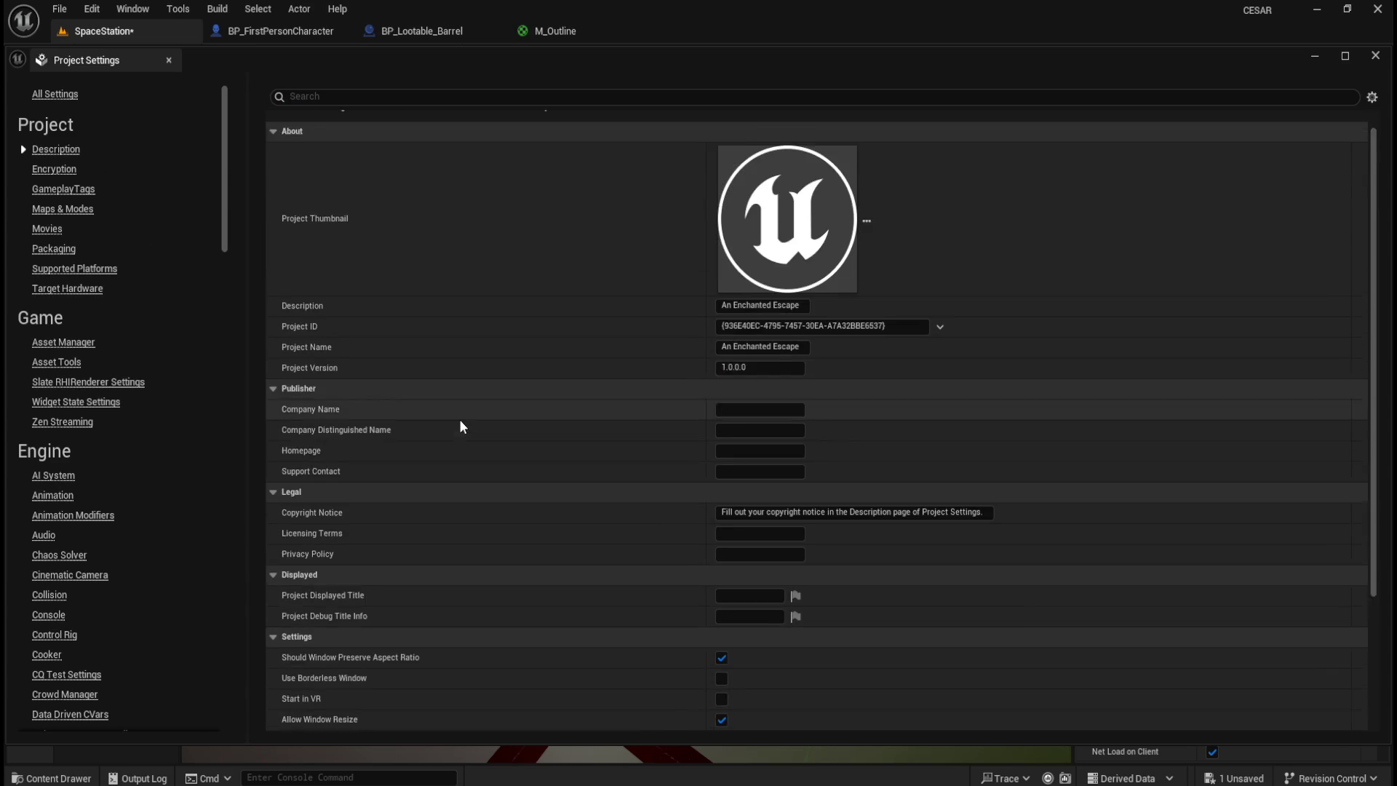
{"action": "scroll", "coordinate": [437, 415], "scroll_direction": "up", "scroll_amount": 3}
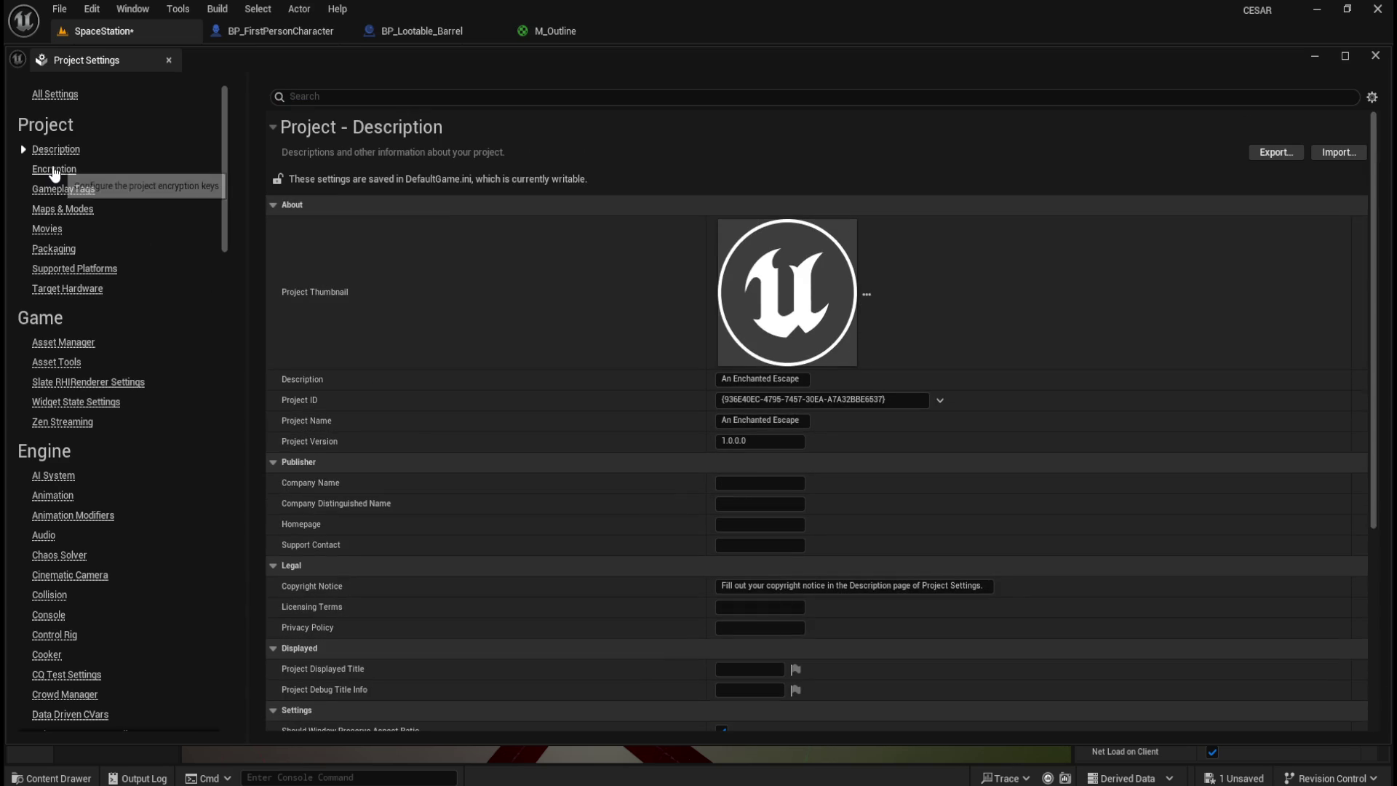
{"action": "left_click", "coordinate": [54, 170]}
{"action": "left_click", "coordinate": [66, 190]}
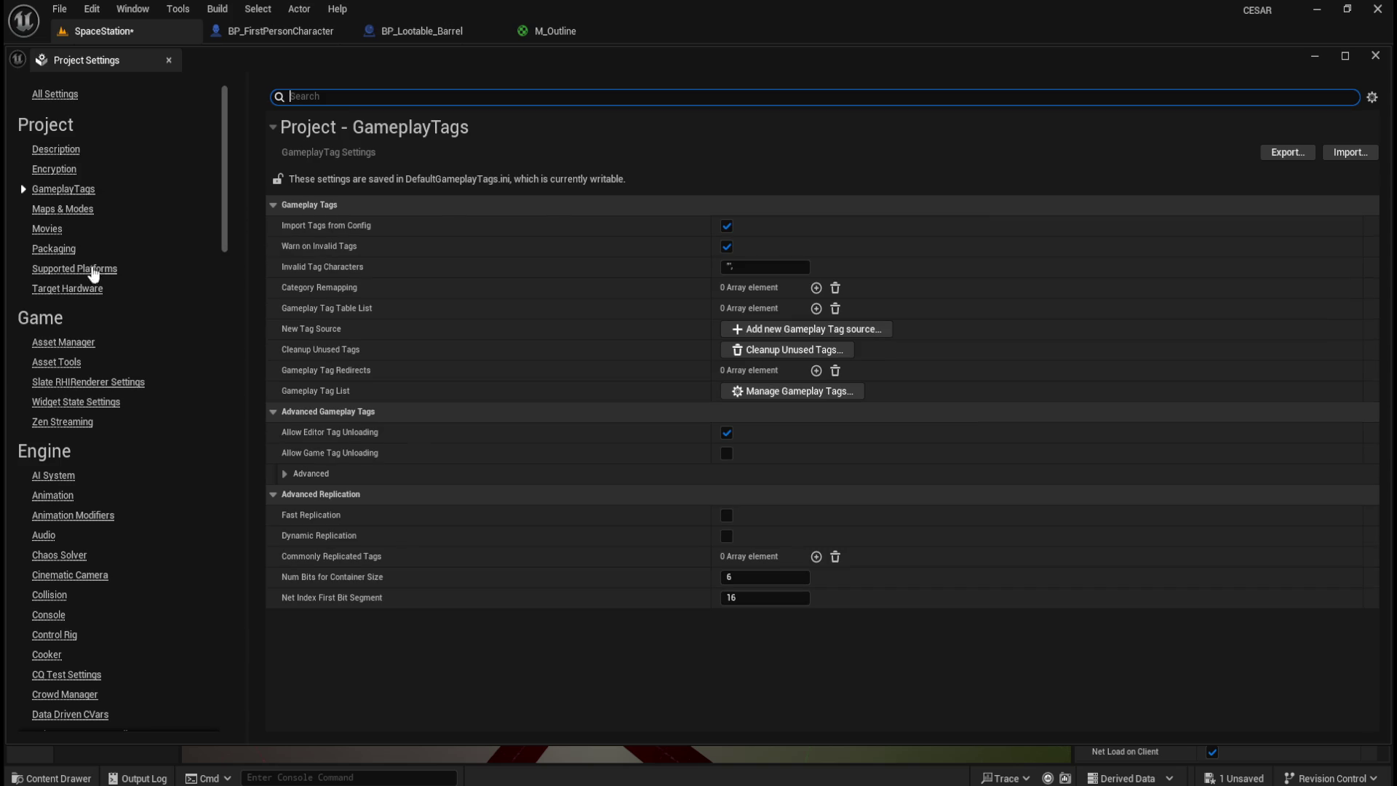
{"action": "scroll", "coordinate": [129, 268], "scroll_direction": "down", "scroll_amount": 5}
{"action": "scroll", "coordinate": [159, 313], "scroll_direction": "down", "scroll_amount": 10}
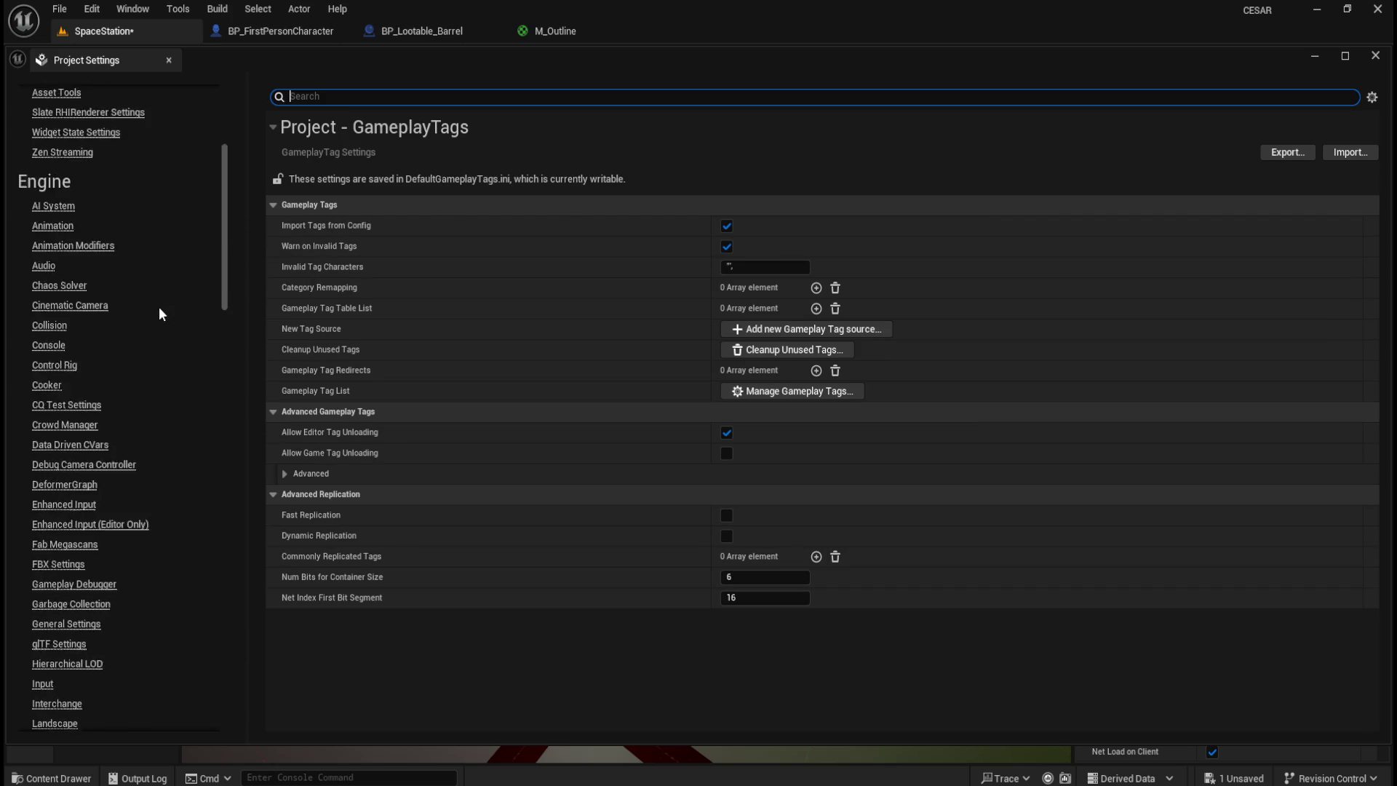
{"action": "left_click", "coordinate": [42, 562]}
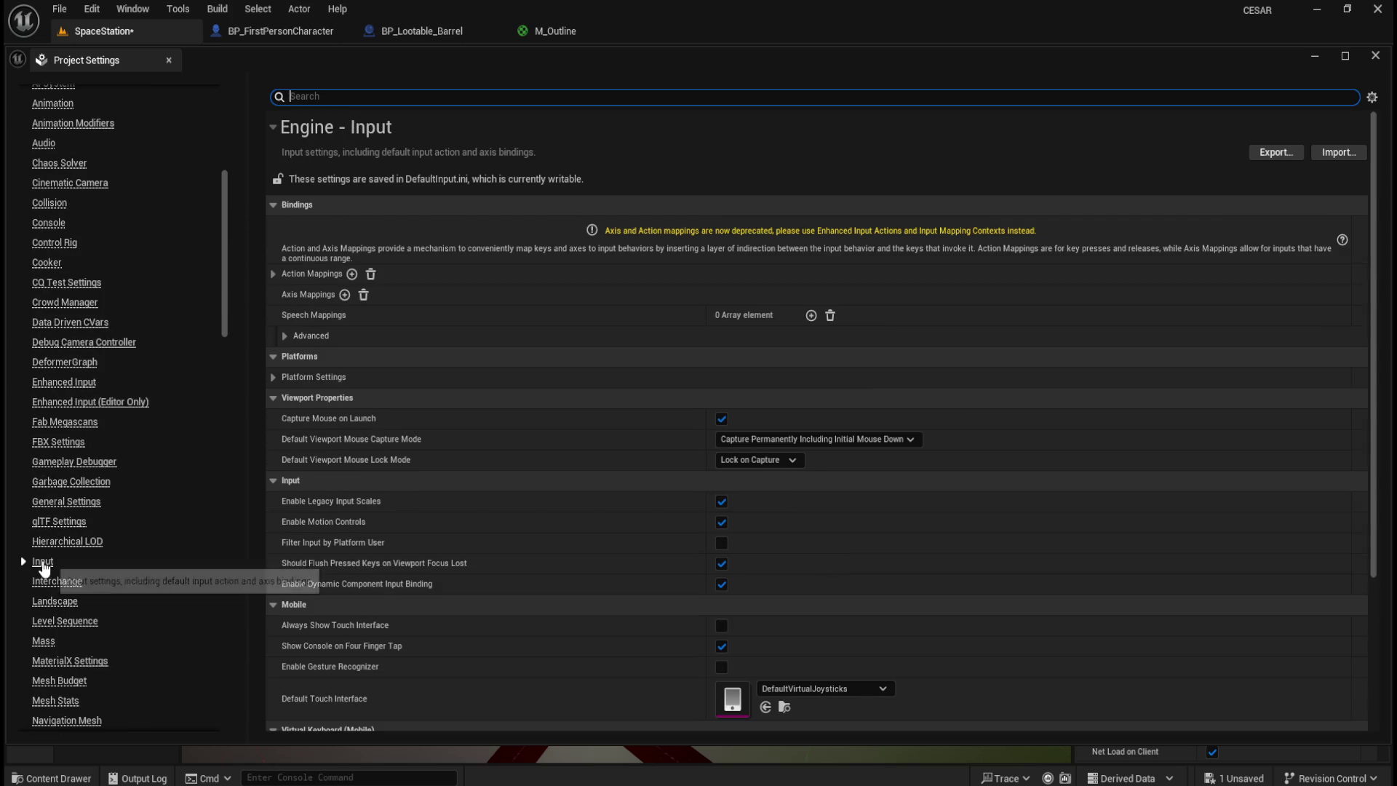
{"action": "scroll", "coordinate": [507, 440], "scroll_direction": "down", "scroll_amount": 1}
{"action": "scroll", "coordinate": [504, 439], "scroll_direction": "down", "scroll_amount": 2}
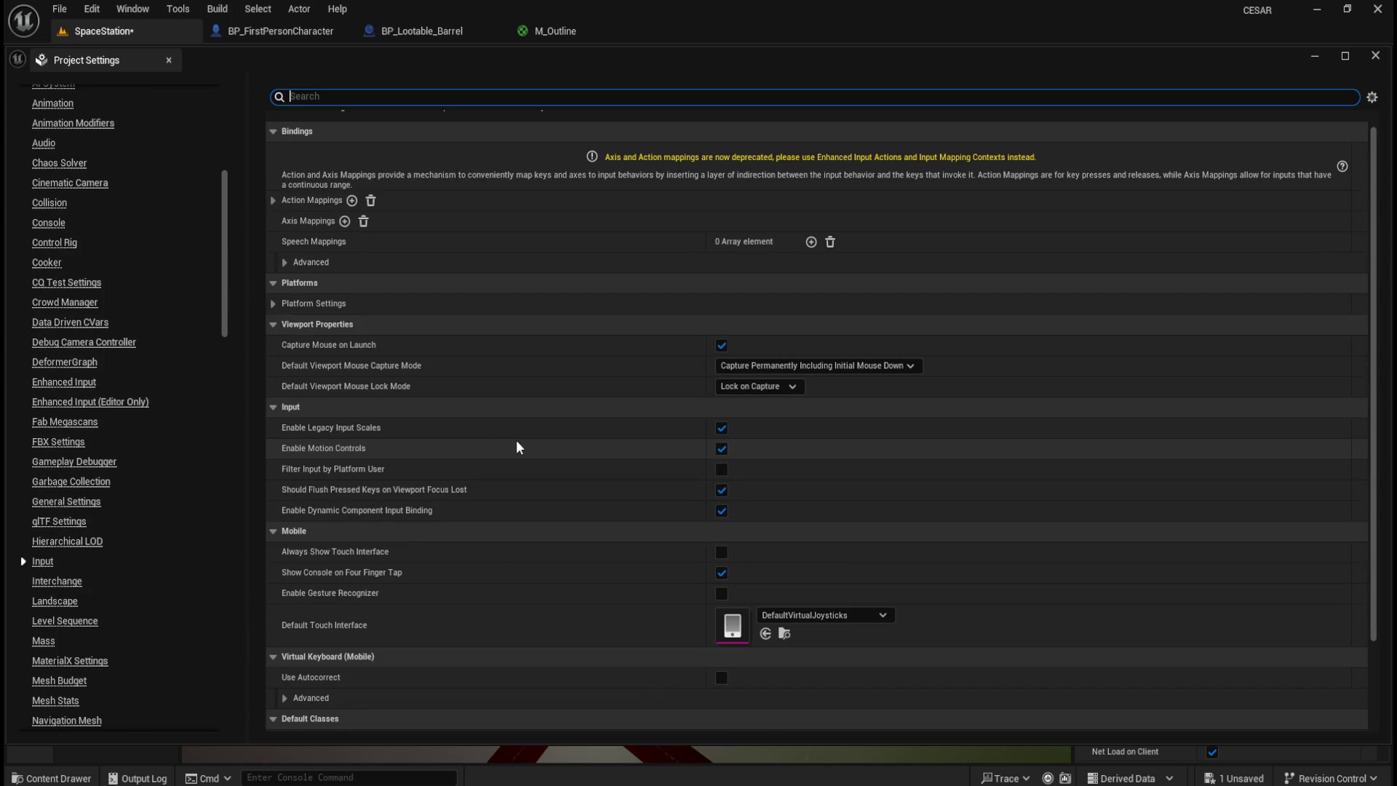
{"action": "left_click", "coordinate": [284, 262]}
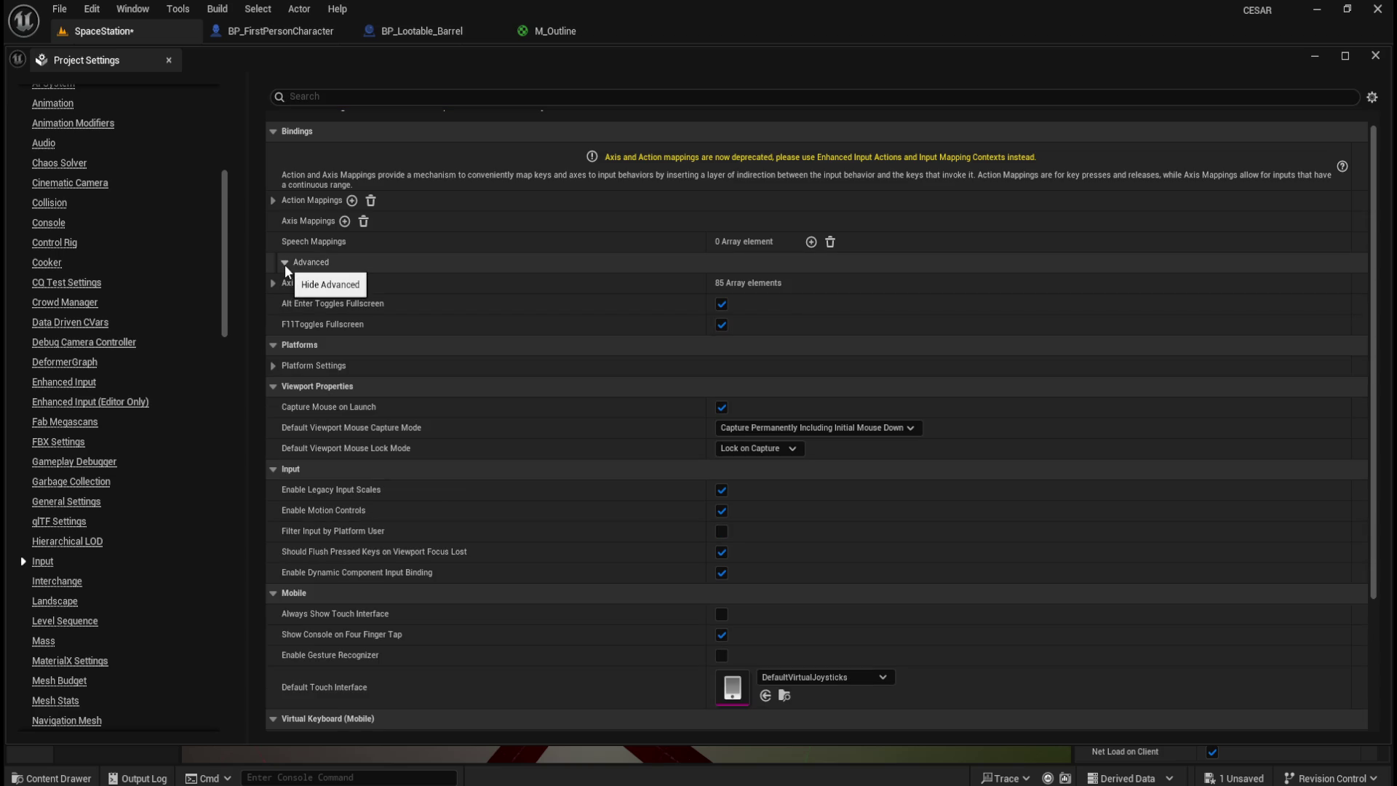
{"action": "left_click", "coordinate": [284, 263]}
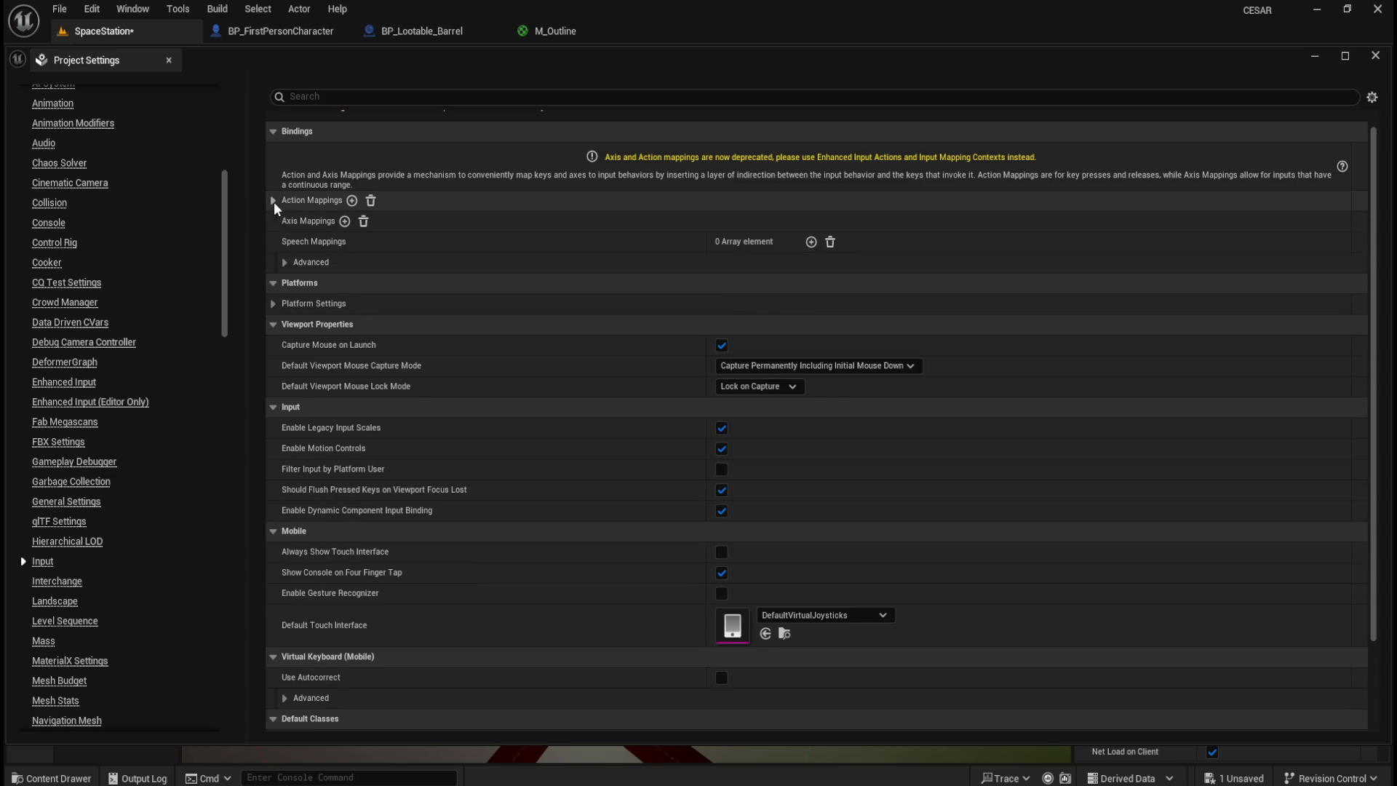
- Expand Action Mappings and the Interact entry to show it bound to E
{"action": "left_click", "coordinate": [273, 200]}
{"action": "left_click", "coordinate": [284, 221]}
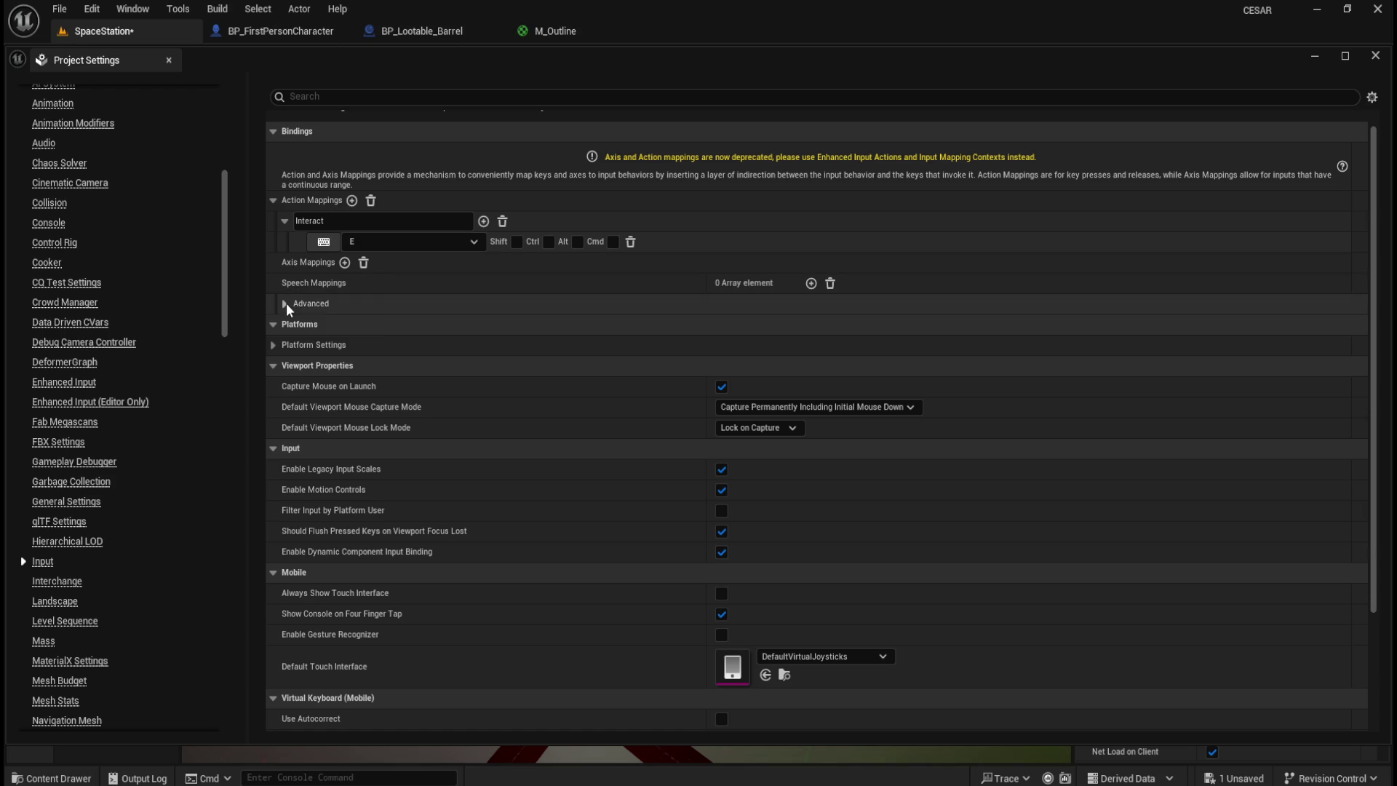
{"action": "scroll", "coordinate": [559, 368], "scroll_direction": "down", "scroll_amount": 4}
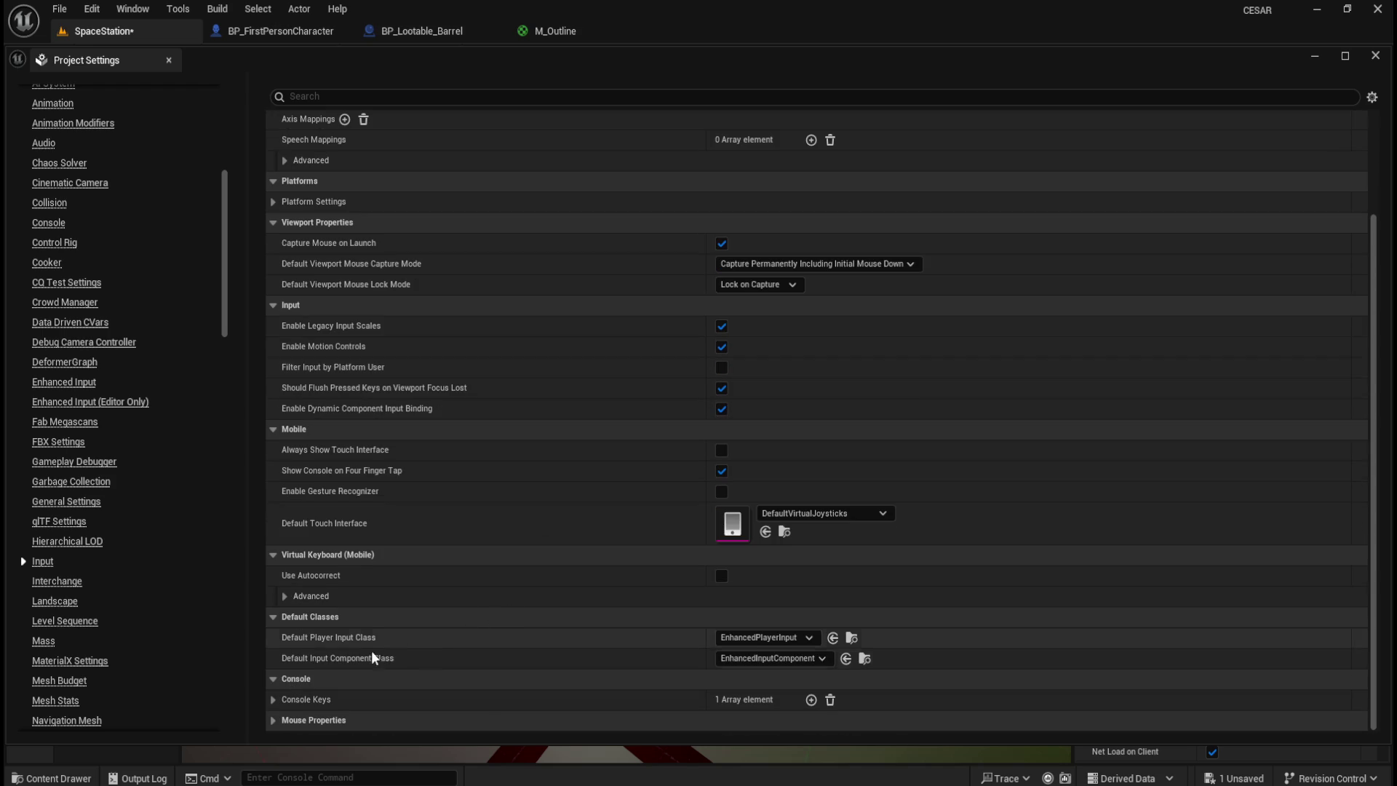
- Inspect the Console Keys list without changes, glance at Interchange, and return to Input
{"action": "left_click", "coordinate": [273, 701]}
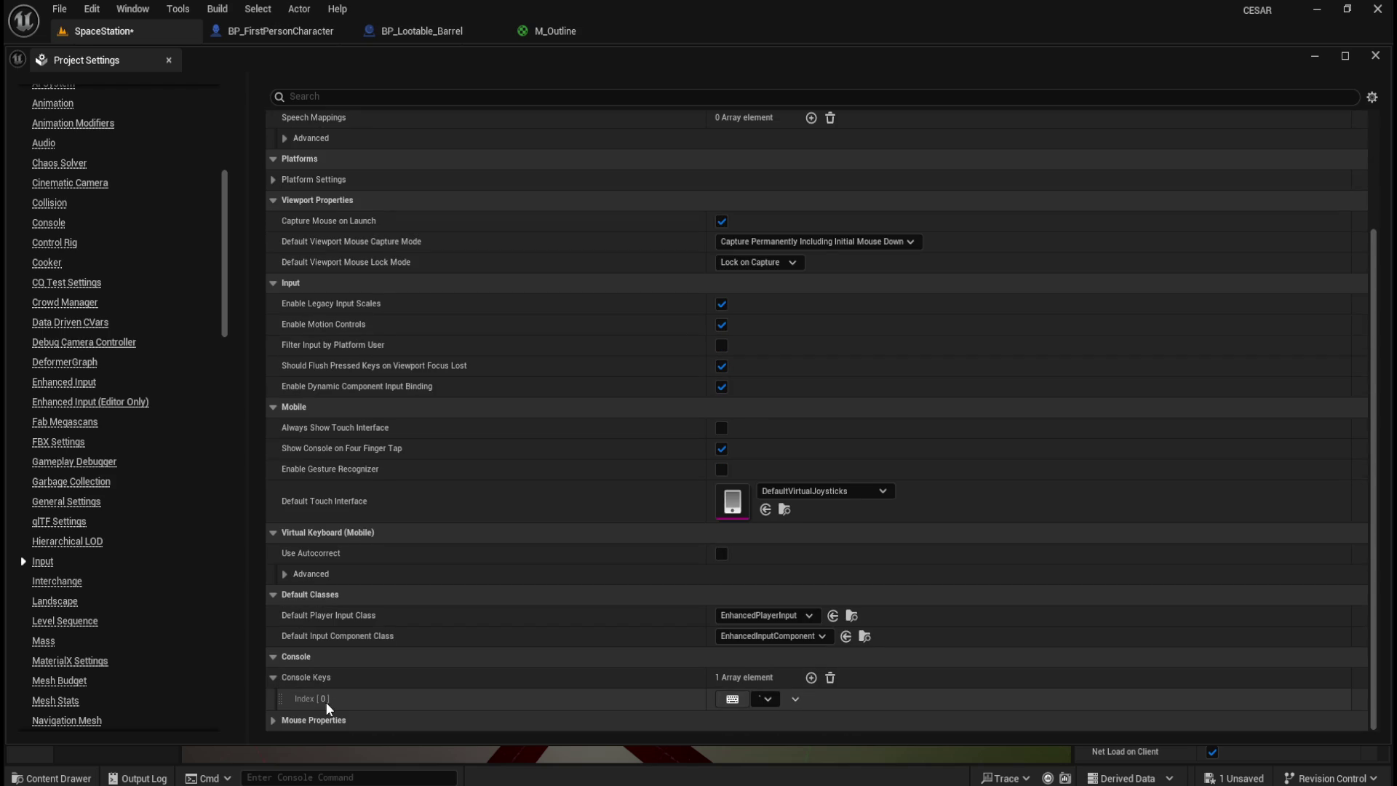
{"action": "left_click", "coordinate": [768, 700]}
{"action": "left_click", "coordinate": [731, 700]}
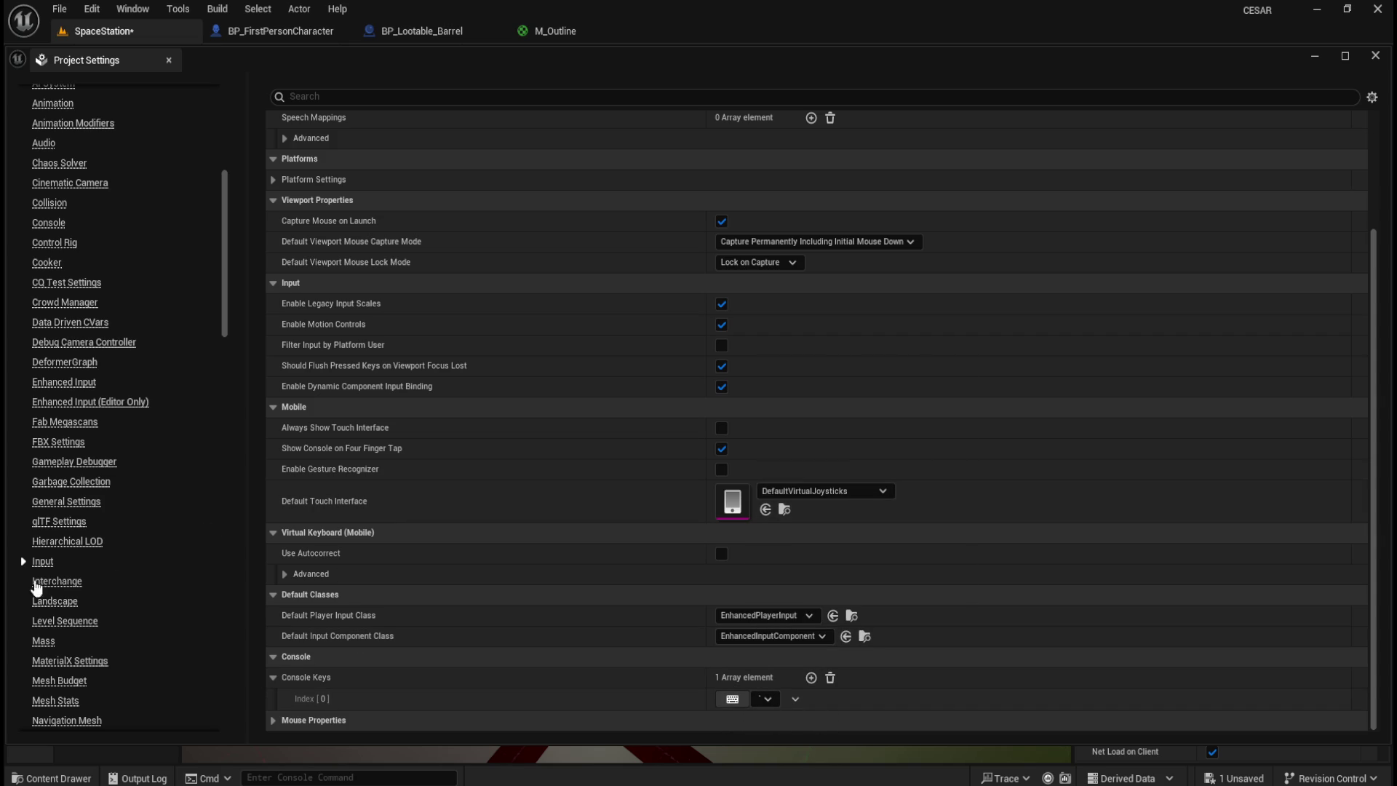
{"action": "left_click", "coordinate": [52, 580]}
{"action": "left_click", "coordinate": [44, 563]}
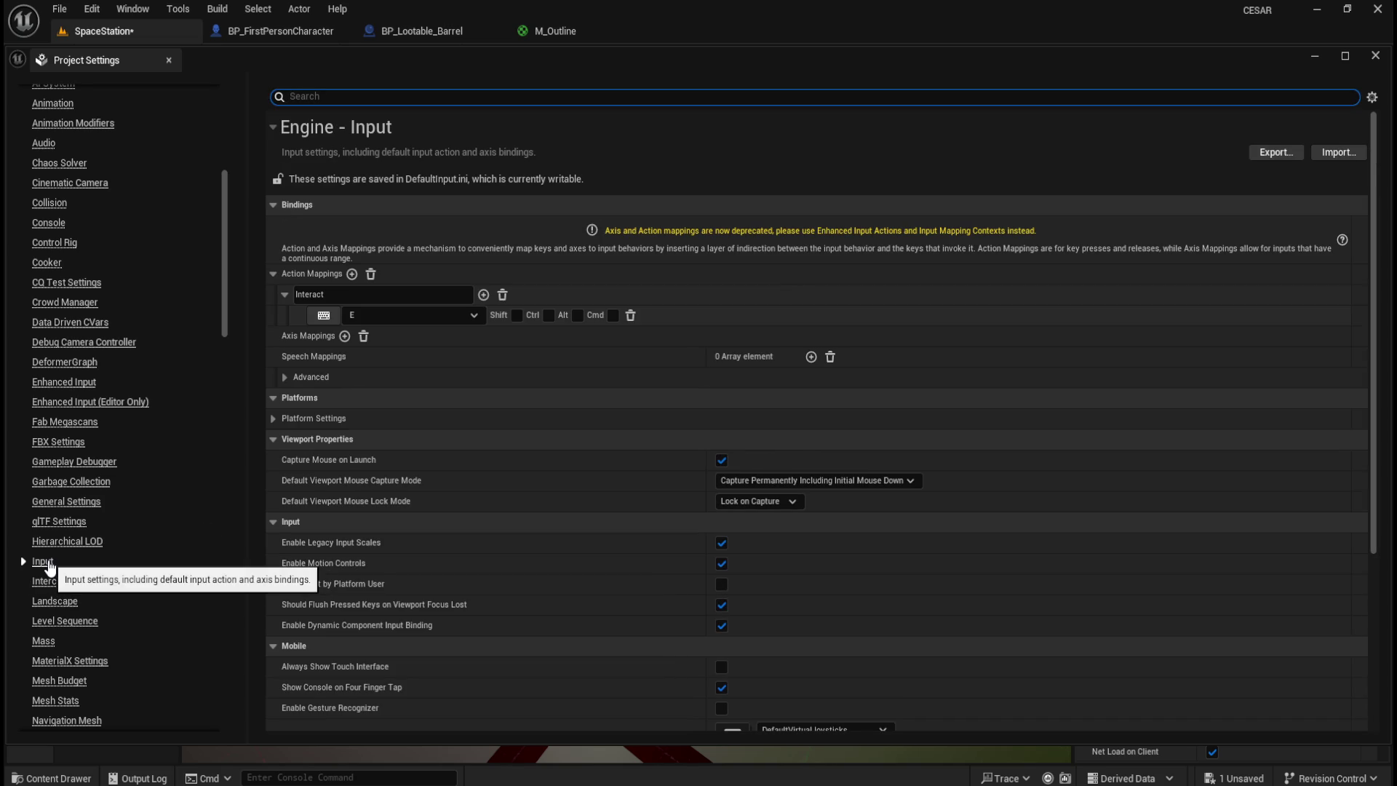
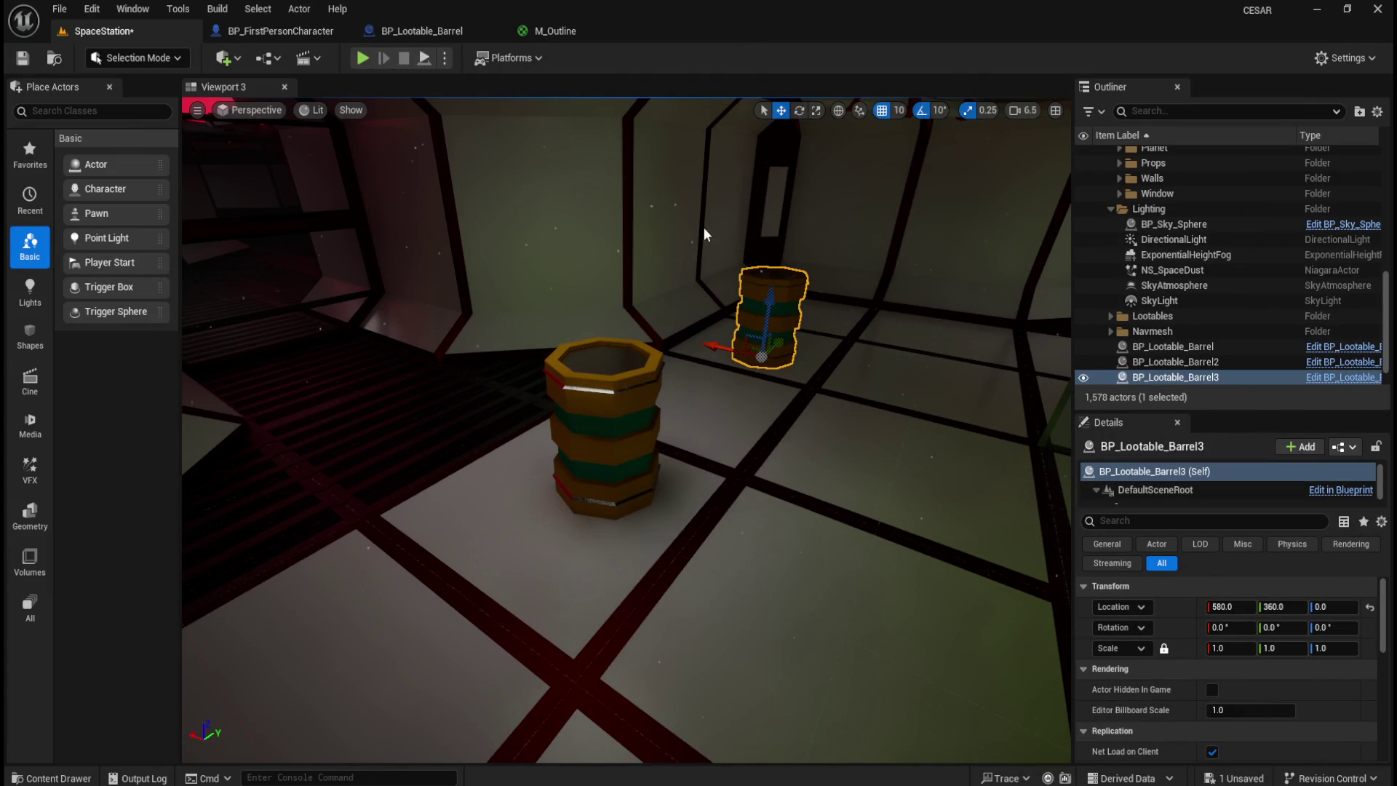
- Save all unsaved work with File > Save All
{"action": "scroll", "coordinate": [673, 360], "scroll_direction": "down", "scroll_amount": 5}
{"action": "scroll", "coordinate": [673, 360], "scroll_direction": "down", "scroll_amount": 2}
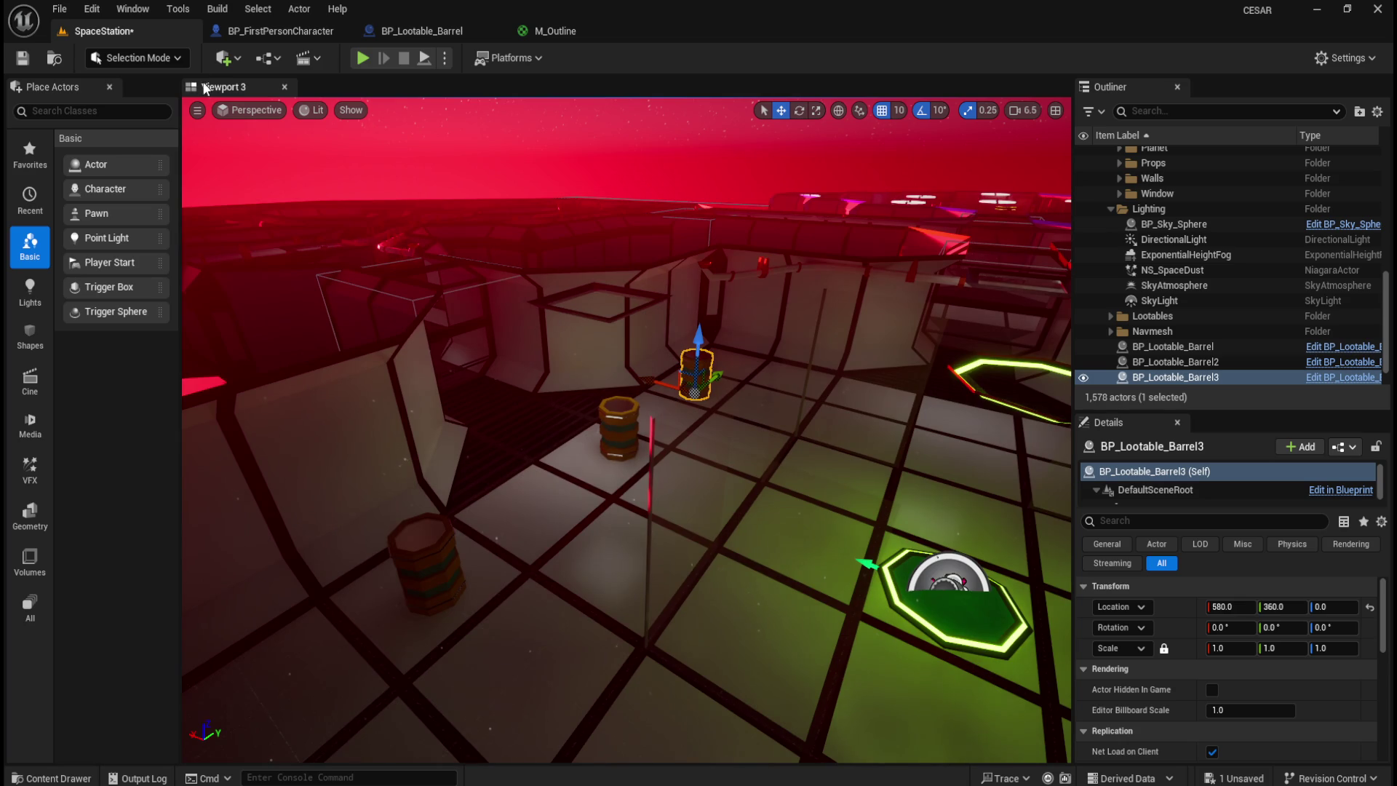
{"action": "left_click", "coordinate": [61, 16]}
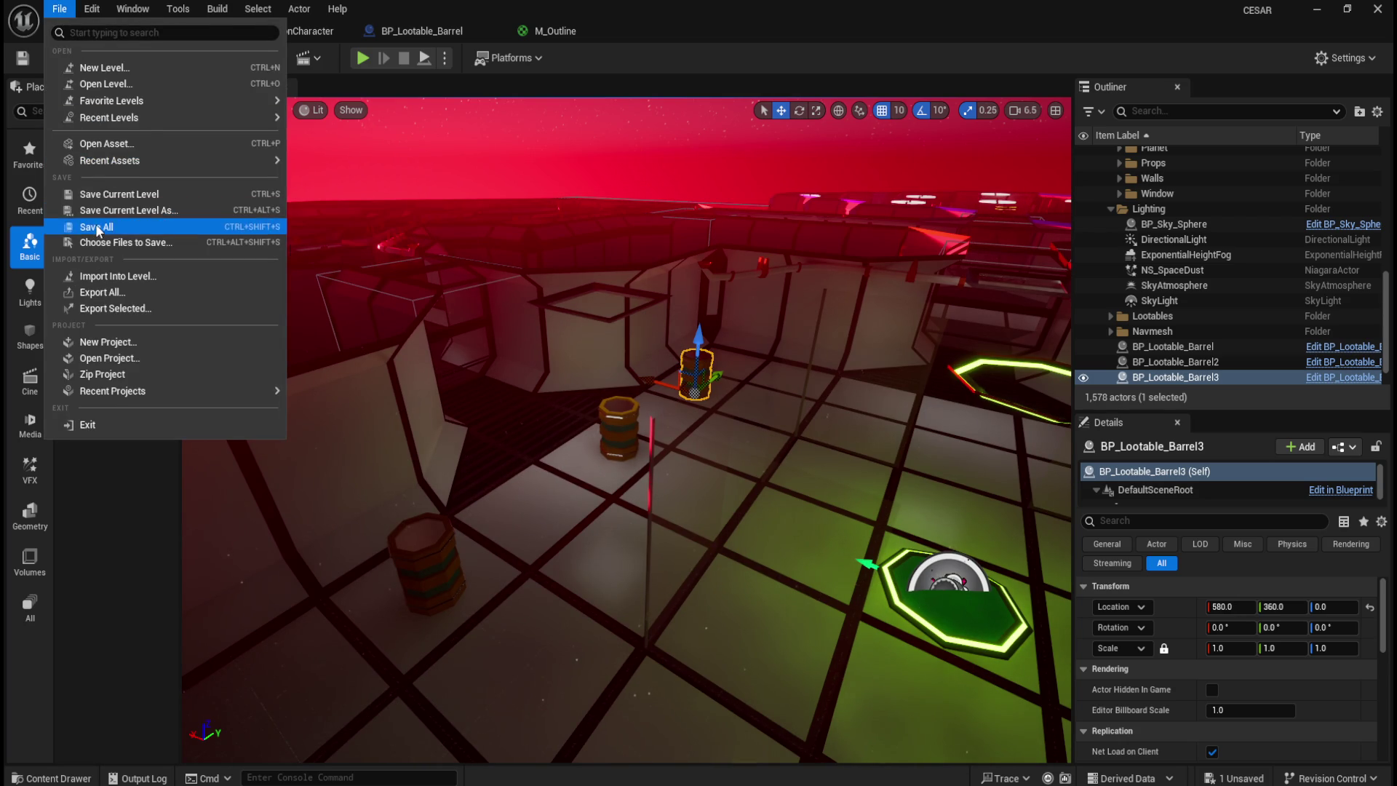
{"action": "left_click", "coordinate": [89, 225]}
- Add a new action mapping named 'Interact' in the project's Input settings
{"action": "left_click", "coordinate": [102, 12]}
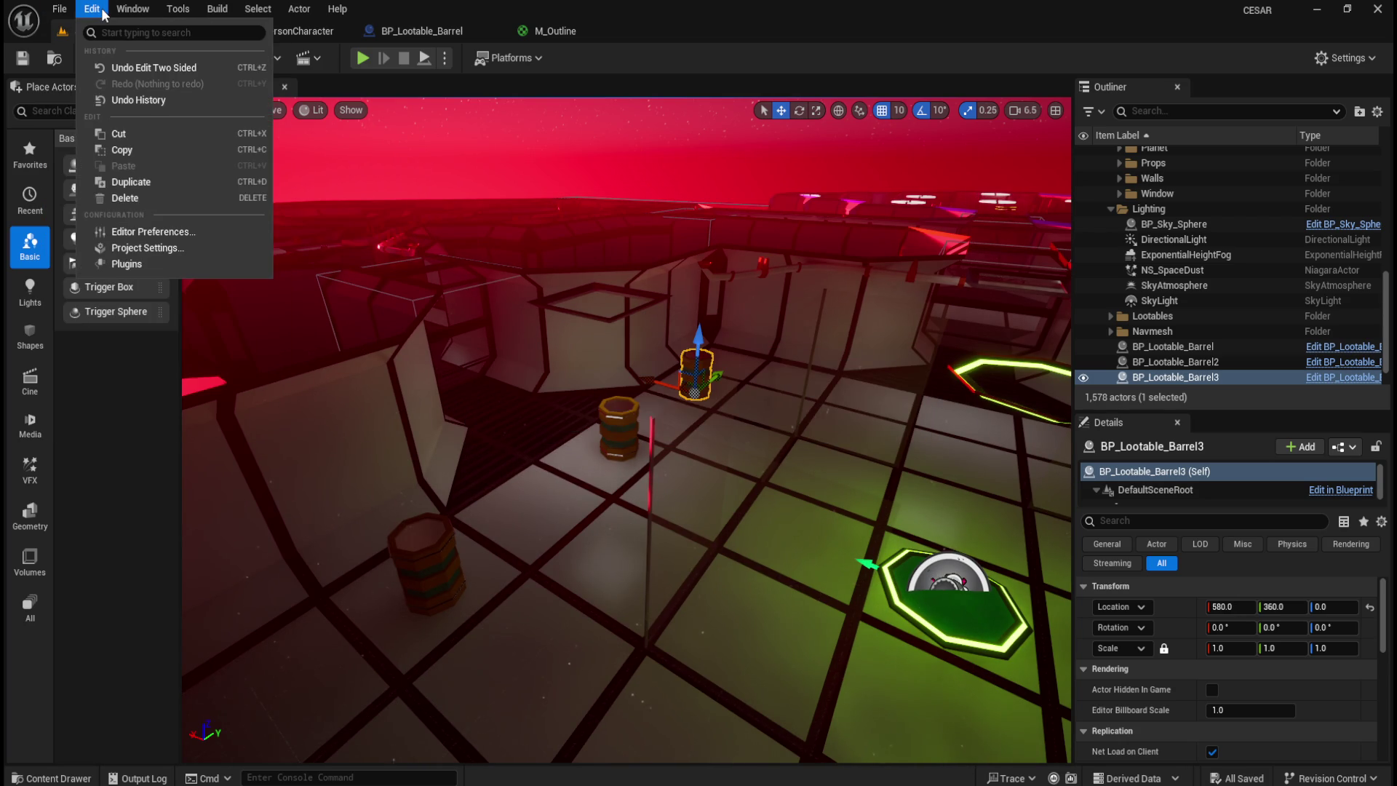
{"action": "left_click", "coordinate": [157, 248]}
{"action": "left_click_drag", "start_coordinate": [221, 236], "coordinate": [209, 342]}
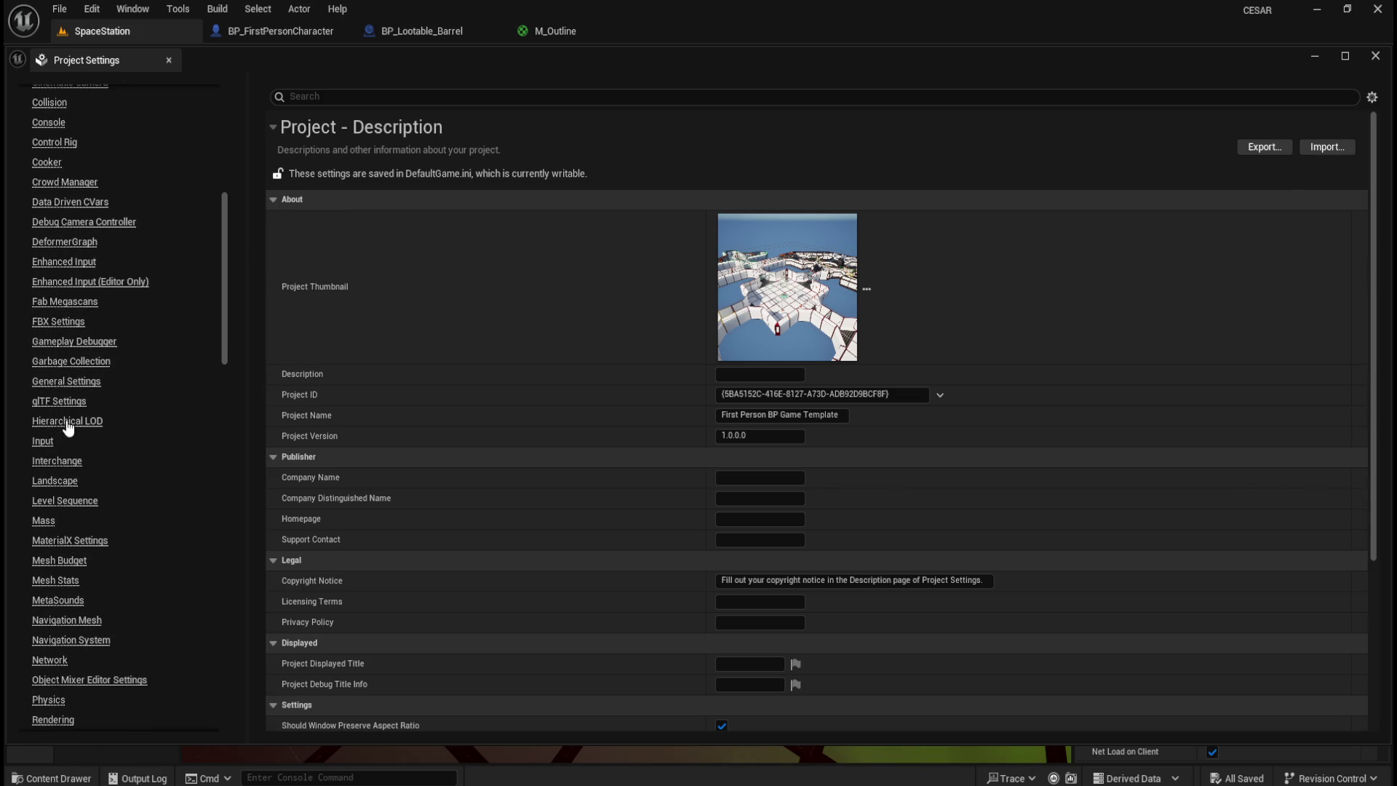
{"action": "left_click", "coordinate": [42, 441]}
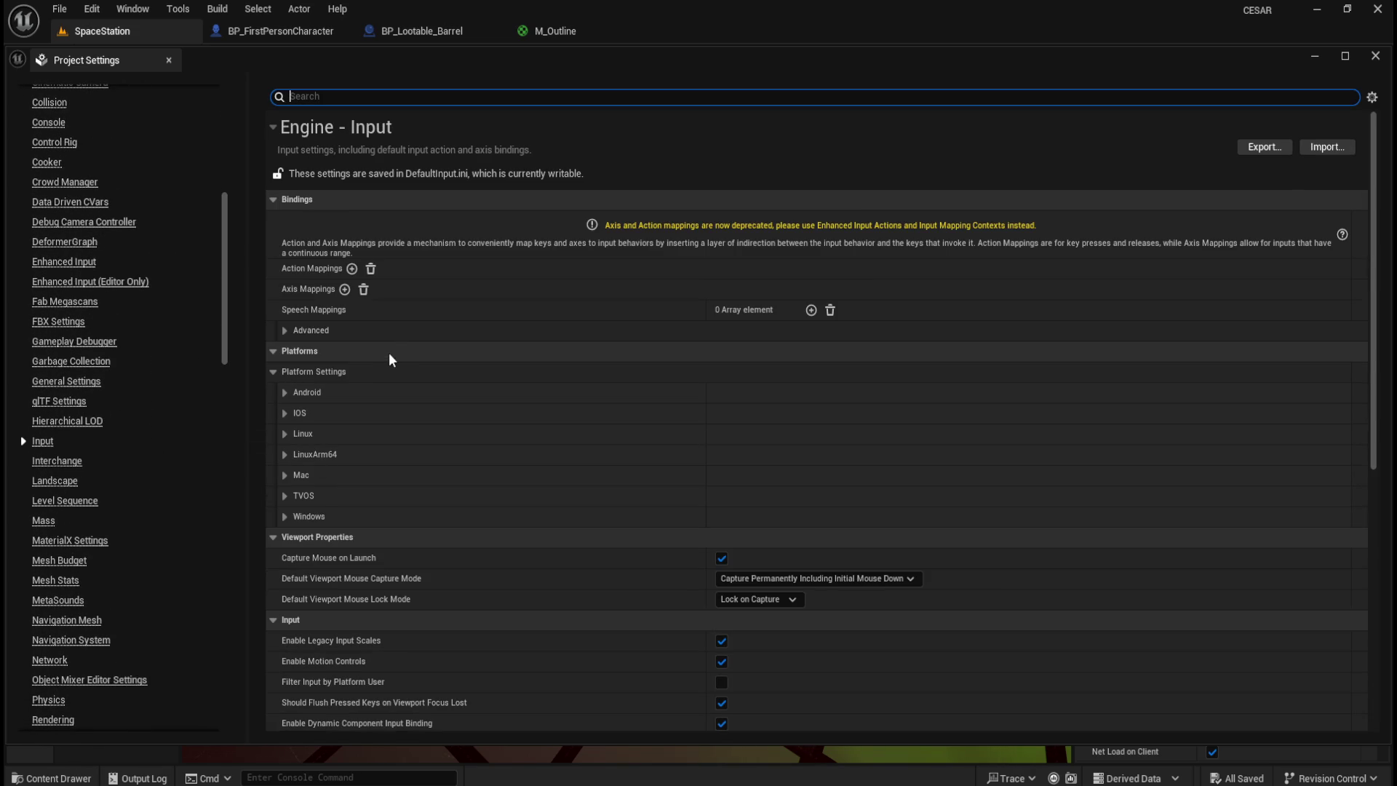
{"action": "left_click", "coordinate": [352, 269]}
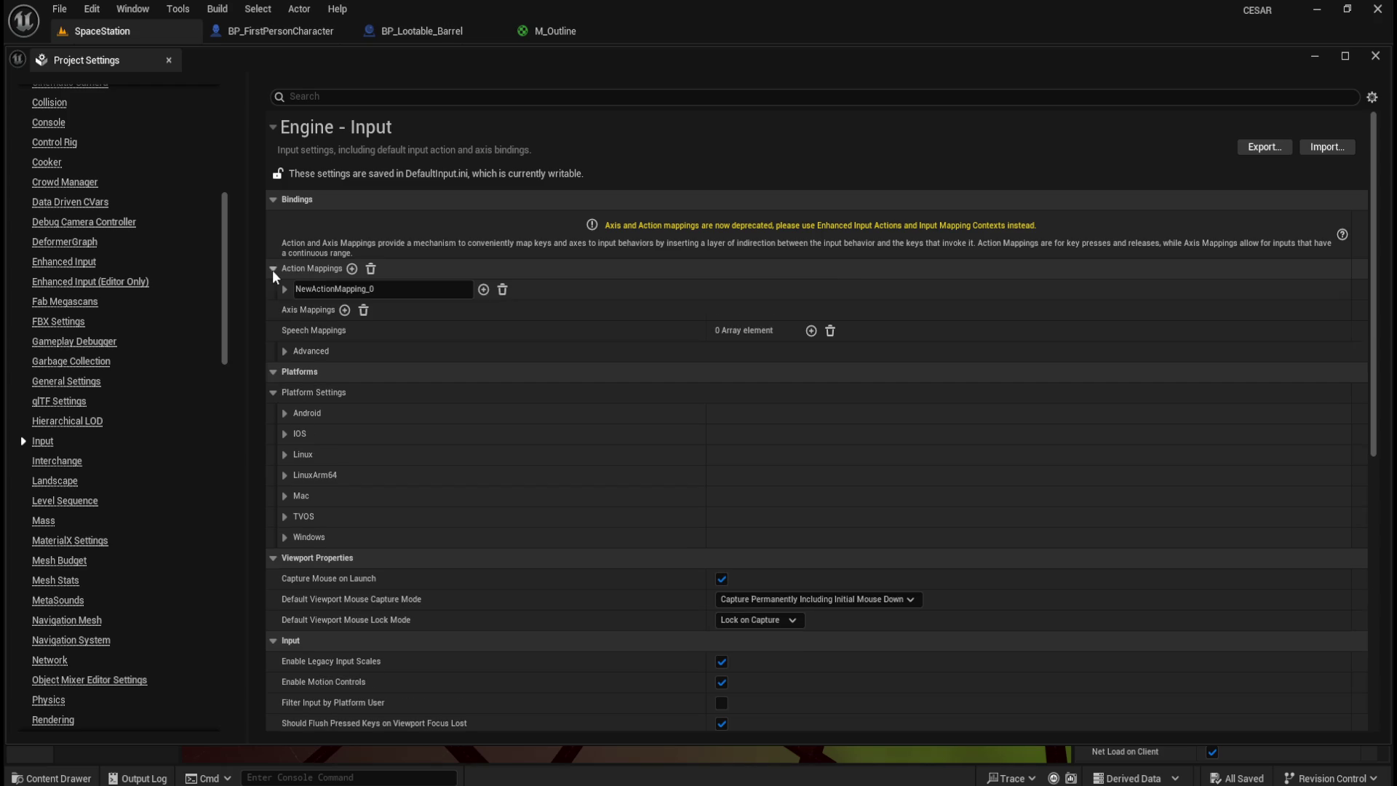
{"action": "left_click", "coordinate": [410, 292]}
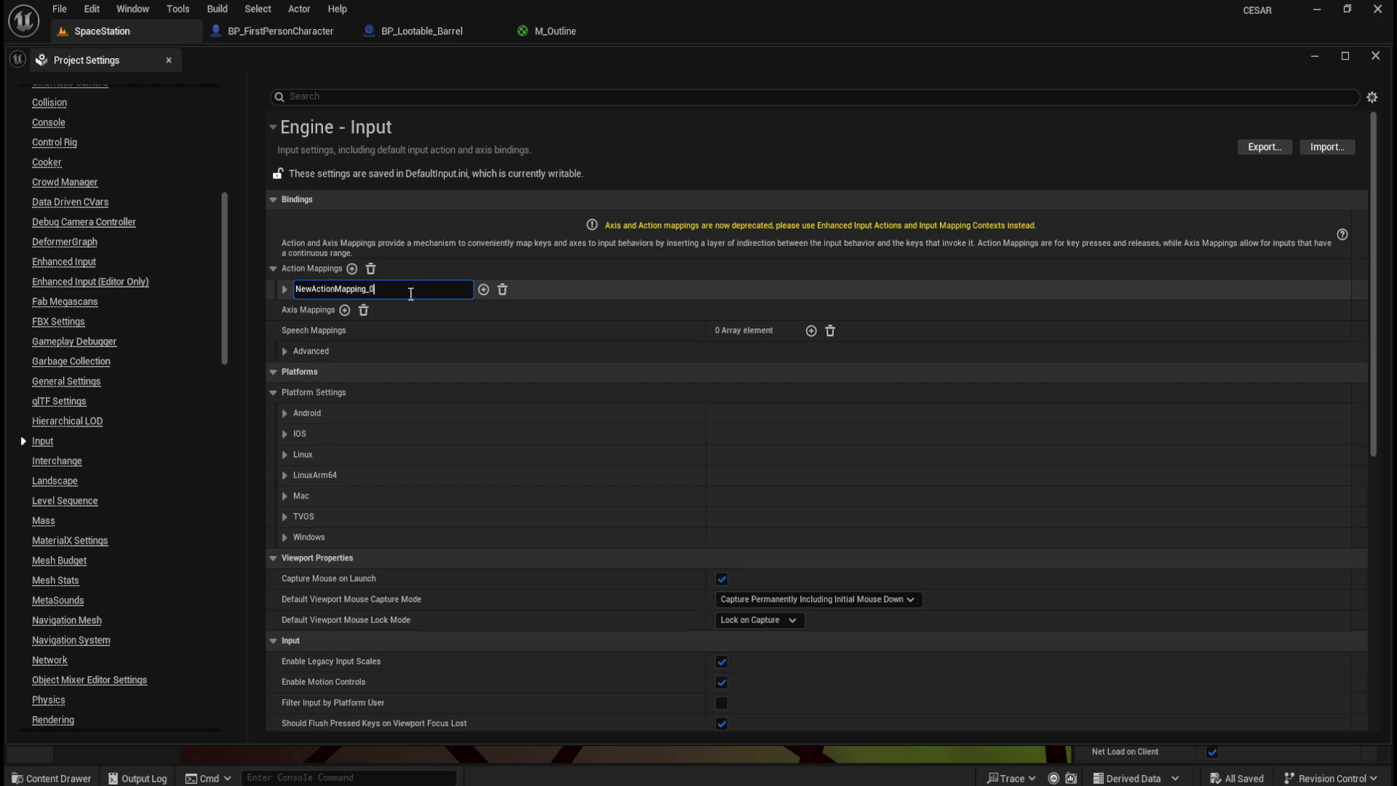
{"action": "key", "text": "ctrl+a"}
{"action": "type", "text": "Interact"}
{"action": "left_click", "coordinate": [283, 290]}
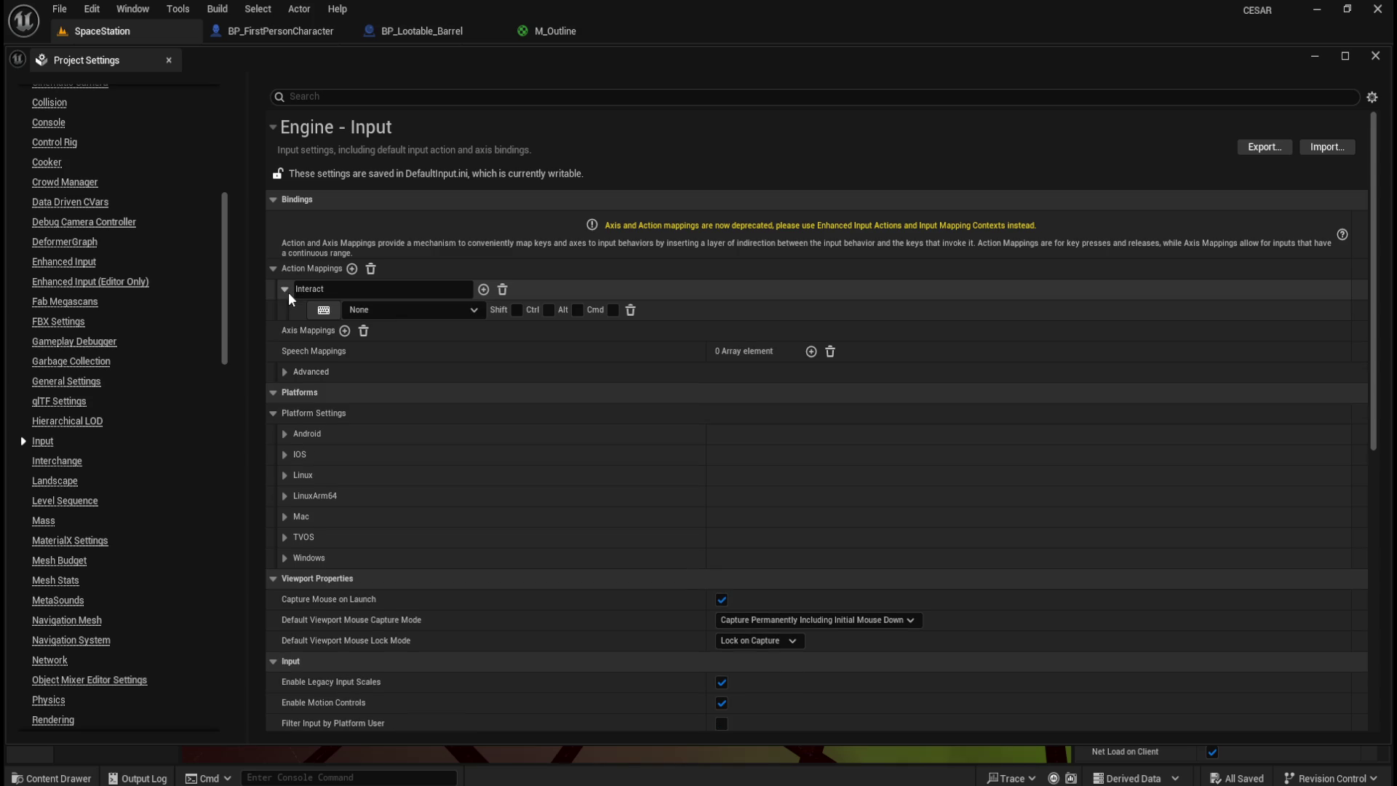
- Bind the Interact action mapping to the E key and close Project Settings
{"action": "left_click", "coordinate": [395, 308]}
{"action": "type", "text": "e"}
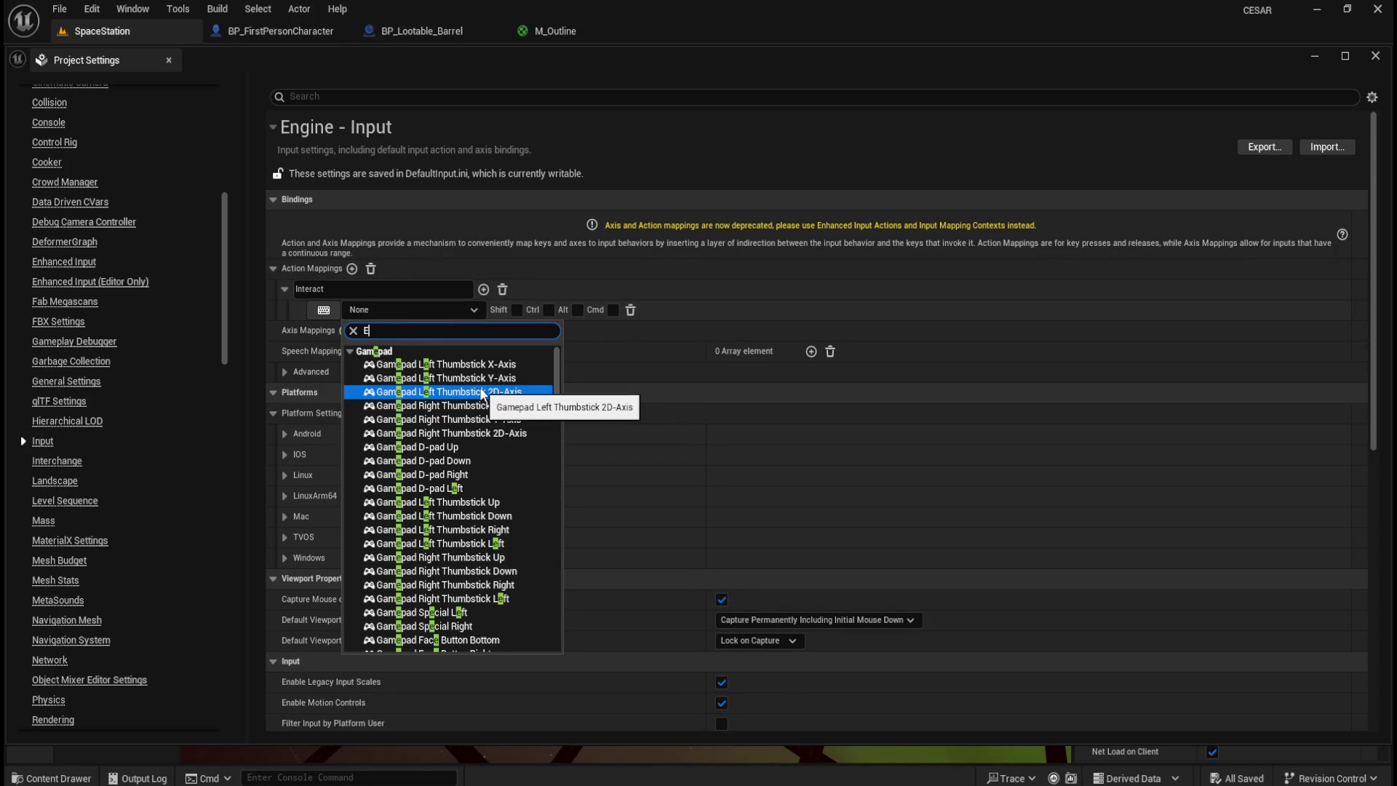
{"action": "mouse_move", "coordinate": [557, 390]}
{"action": "left_mouse_down"}
{"action": "mouse_move", "coordinate": [570, 467]}
{"action": "mouse_move", "coordinate": [586, 438]}
{"action": "left_mouse_up"}
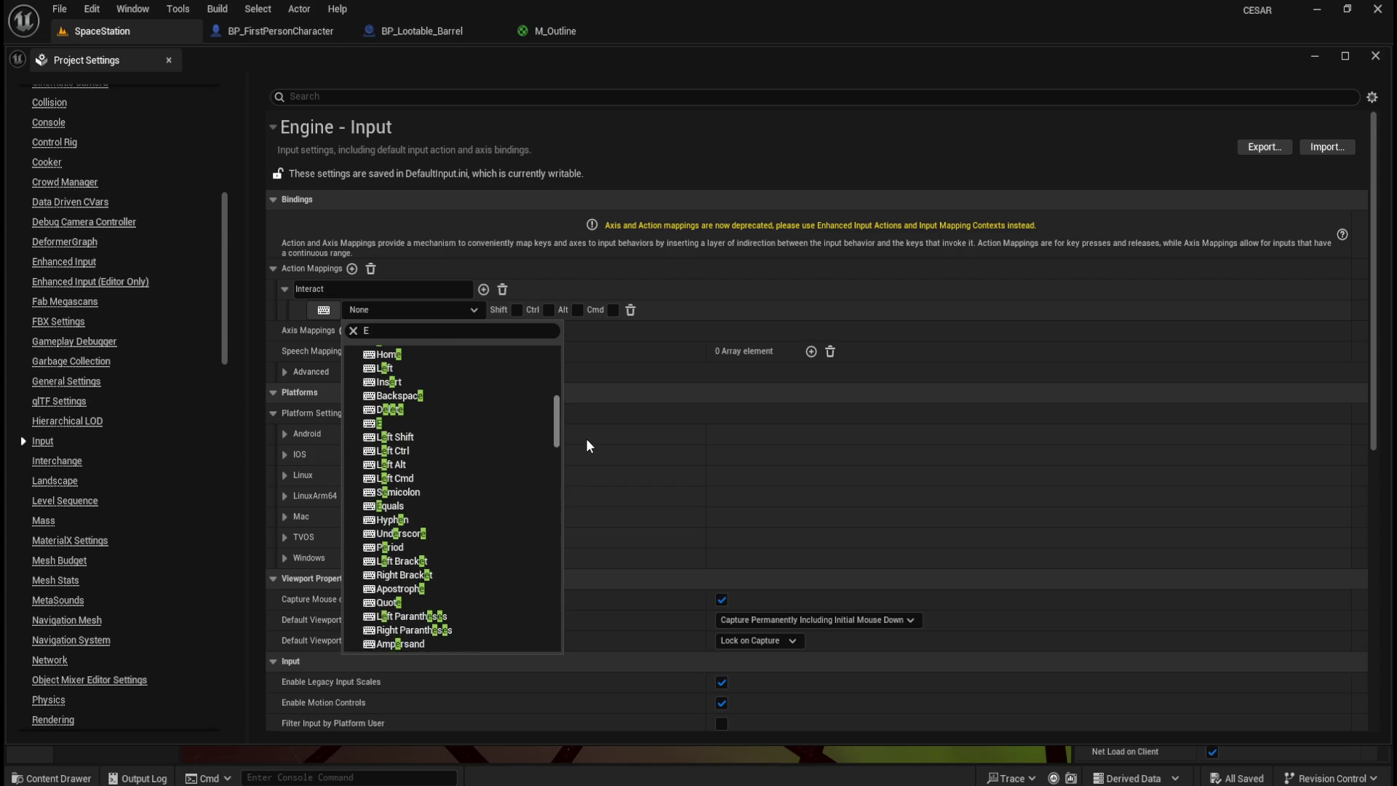
{"action": "left_click", "coordinate": [419, 431]}
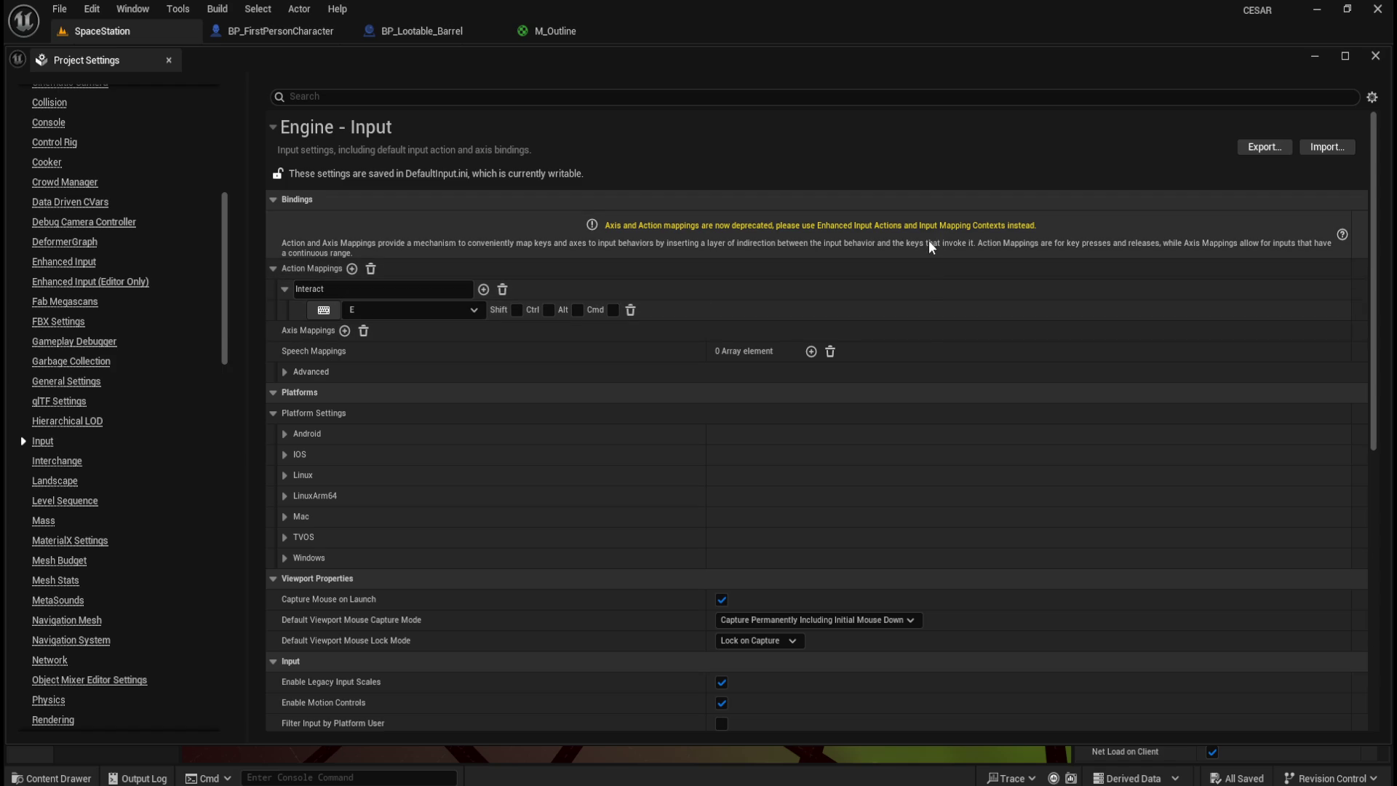
{"action": "left_click", "coordinate": [1375, 56]}
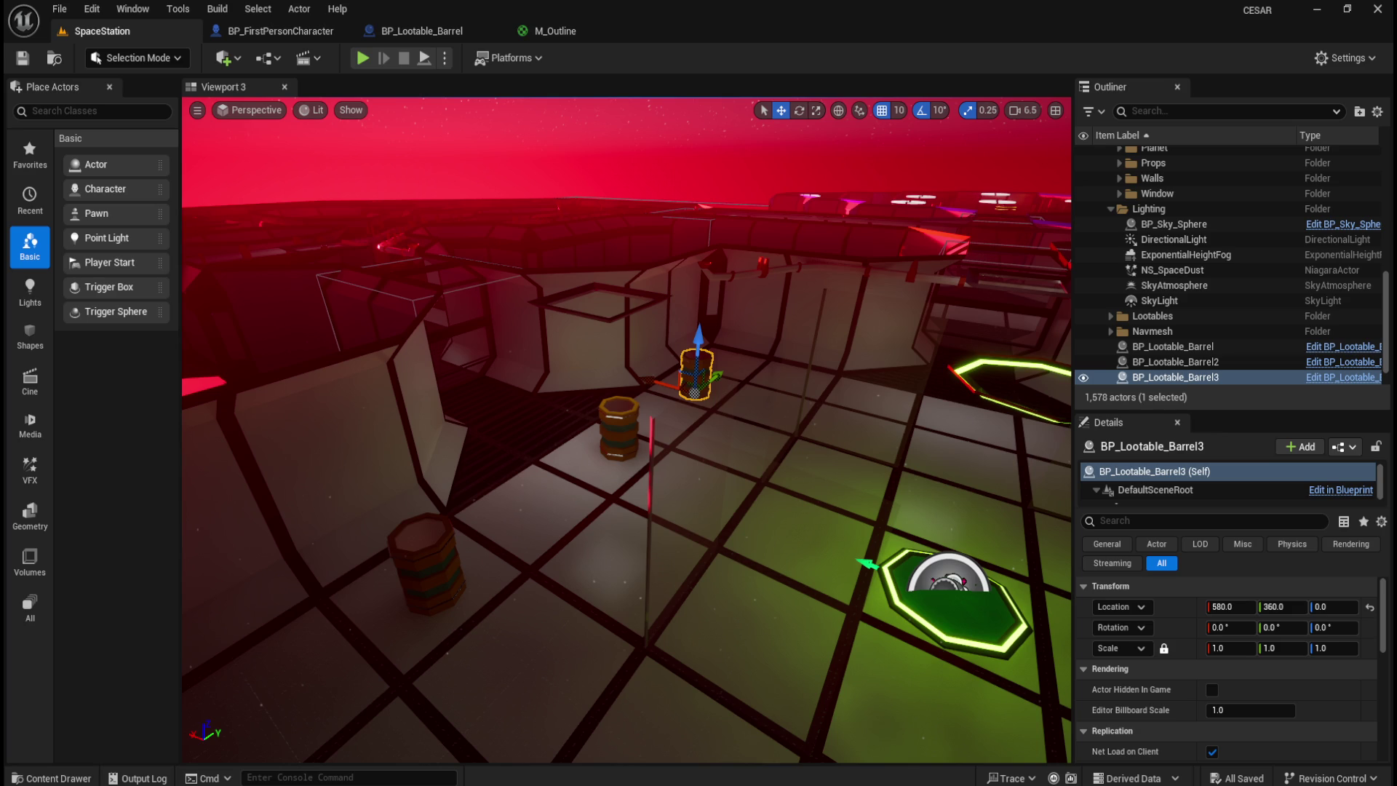
{"action": "left_click", "coordinate": [98, 10]}
{"action": "left_click", "coordinate": [149, 248]}
- Delete the Interact action mapping from the engine Input settings
{"action": "left_click_drag", "start_coordinate": [224, 206], "coordinate": [220, 319]}
{"action": "left_click", "coordinate": [44, 390]}
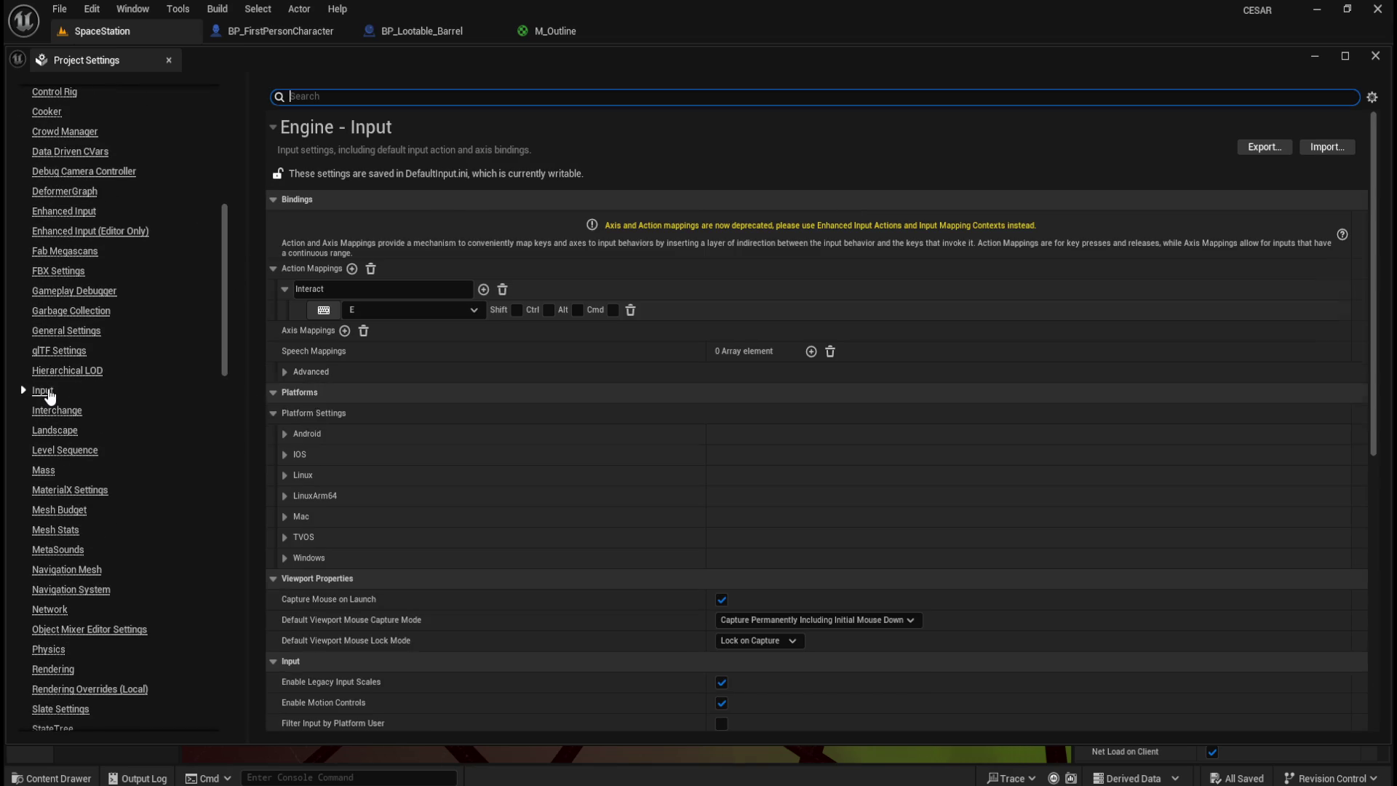
{"action": "left_click", "coordinate": [503, 290]}
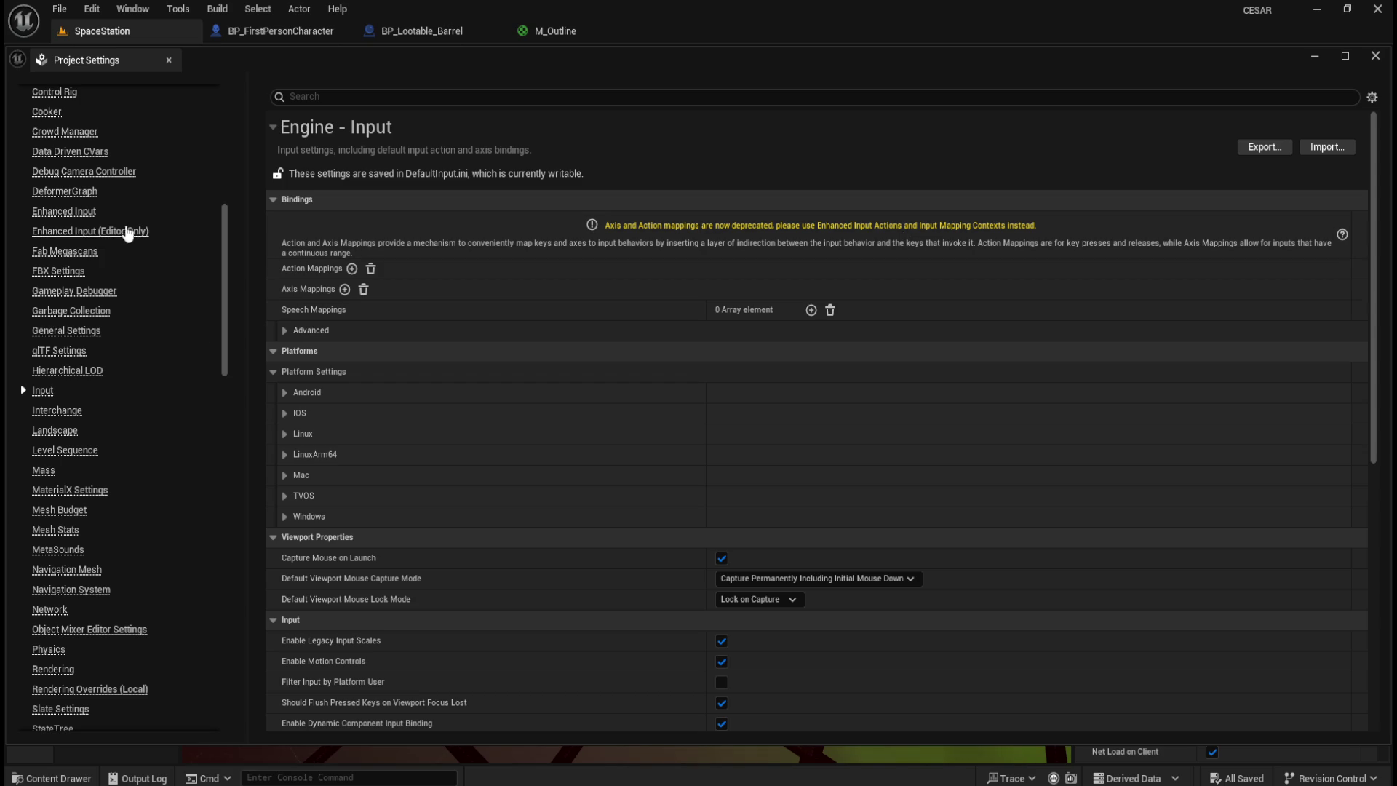
{"action": "left_click", "coordinate": [82, 216]}
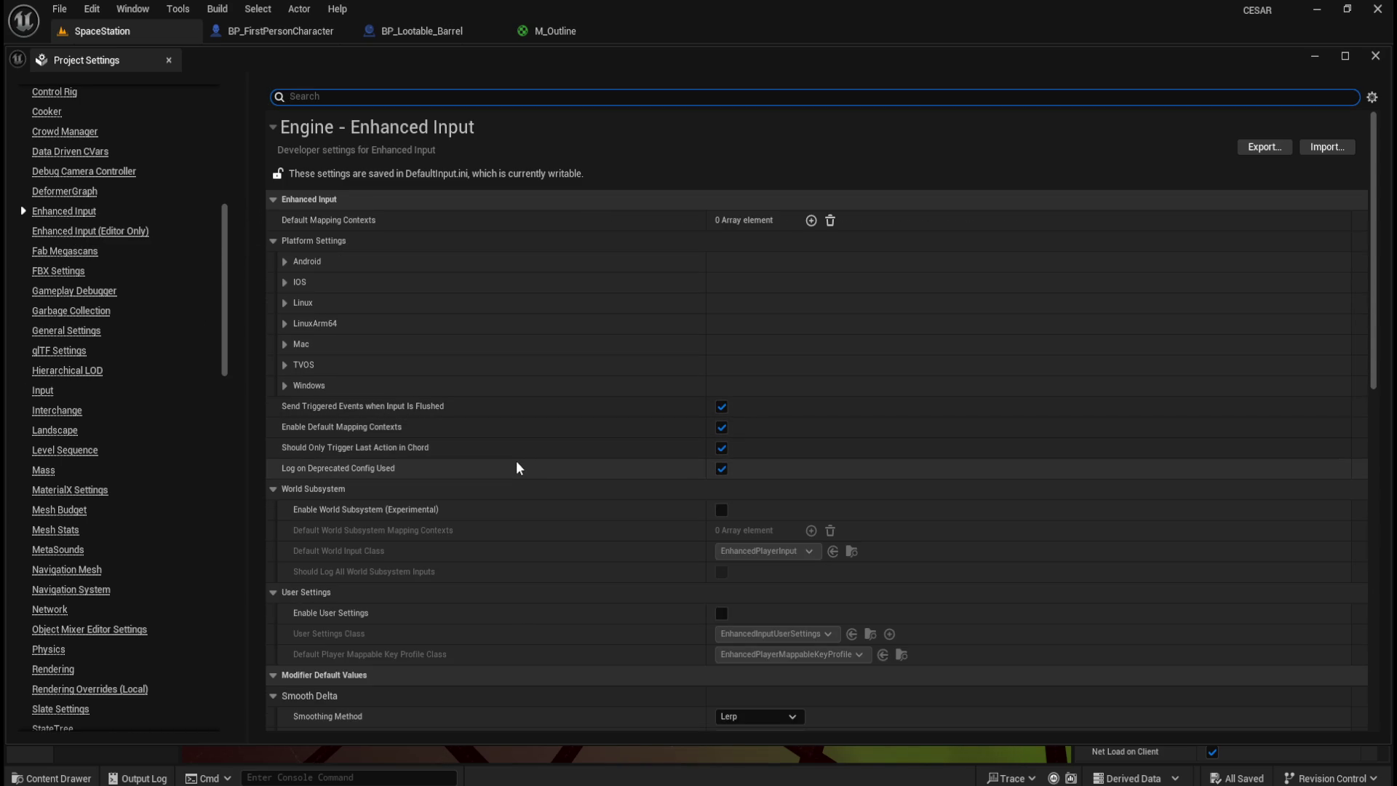
- Add a Default Mapping Contexts entry, browse its mapping context assets, then remove it
{"action": "scroll", "coordinate": [551, 495], "scroll_direction": "down", "scroll_amount": 5}
{"action": "scroll", "coordinate": [561, 500], "scroll_direction": "down", "scroll_amount": 5}
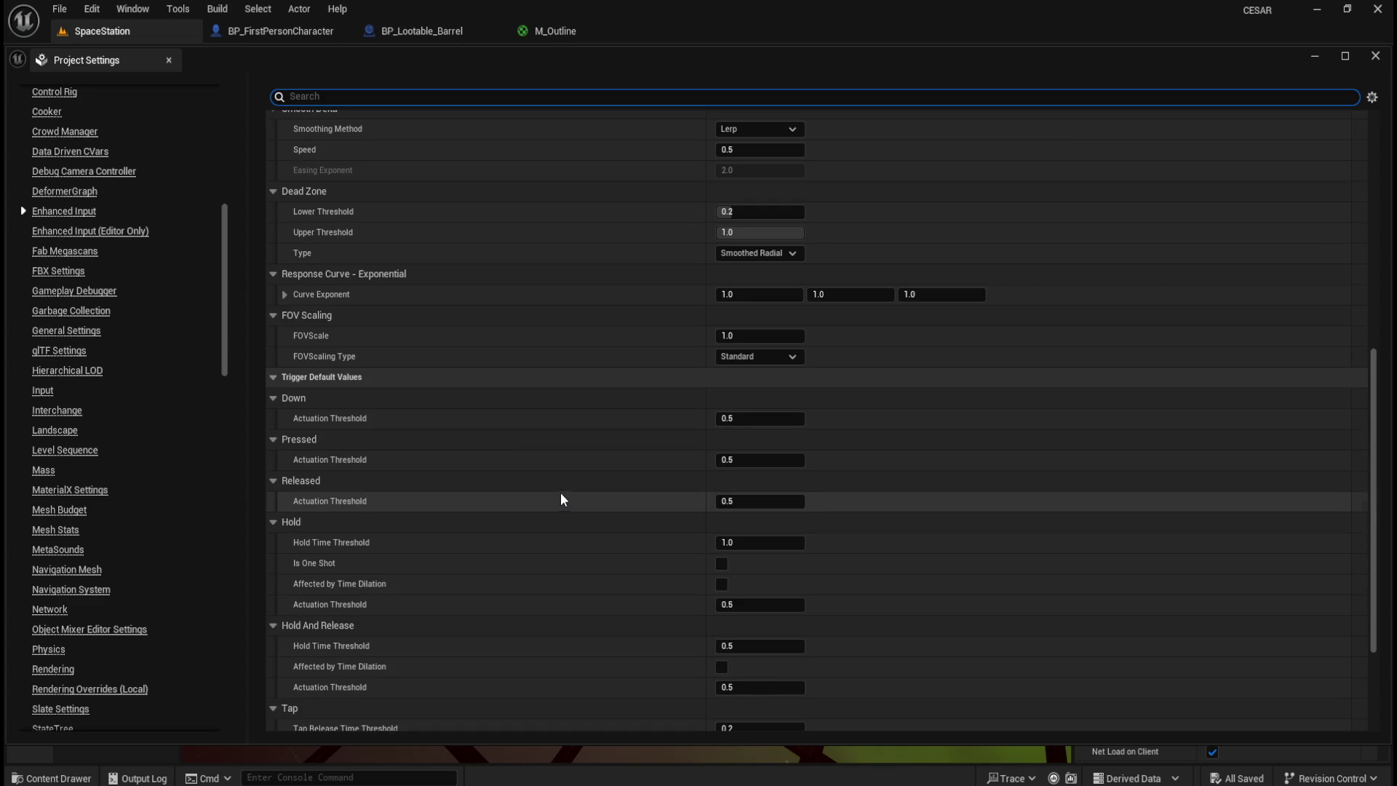
{"action": "scroll", "coordinate": [528, 480], "scroll_direction": "down", "scroll_amount": 3}
{"action": "scroll", "coordinate": [527, 477], "scroll_direction": "up", "scroll_amount": 8}
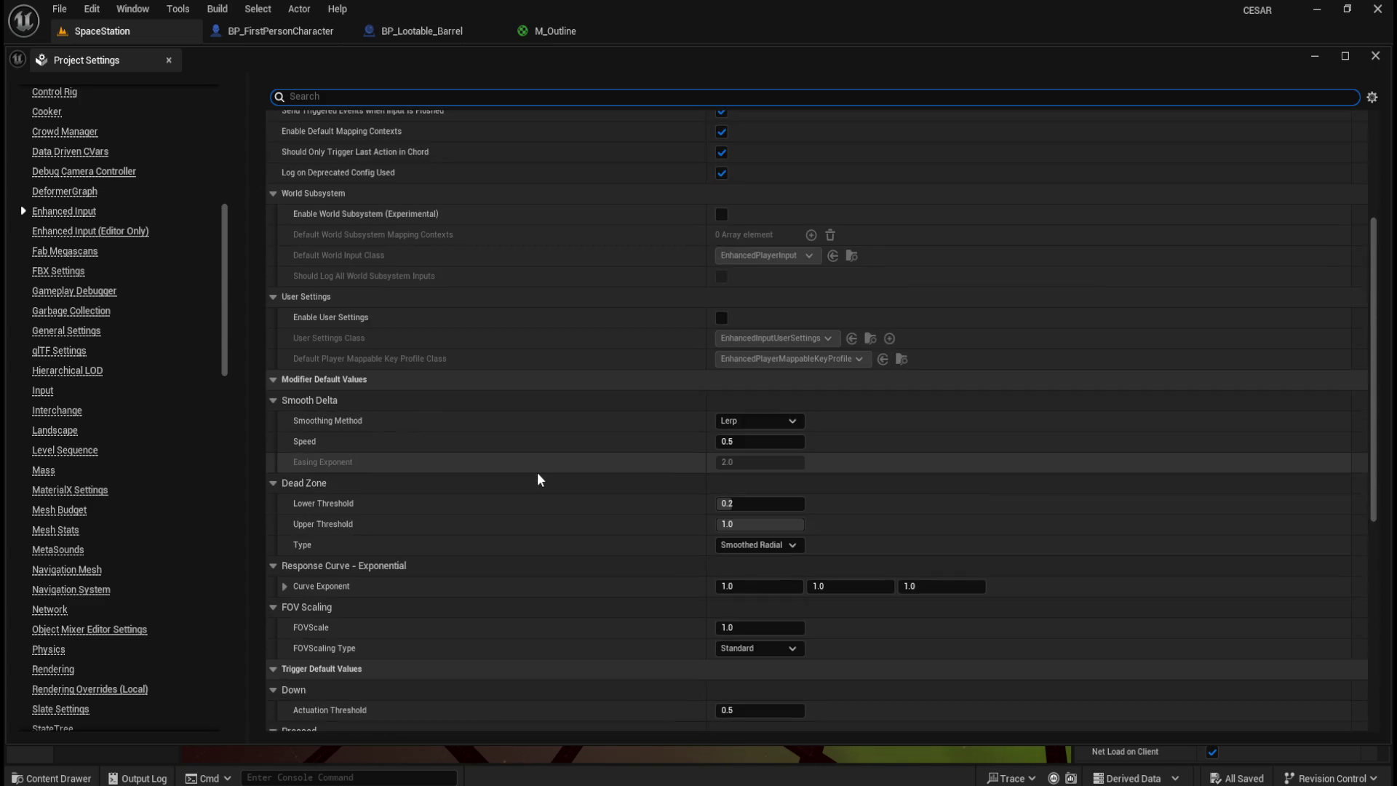
{"action": "scroll", "coordinate": [538, 471], "scroll_direction": "up", "scroll_amount": 5}
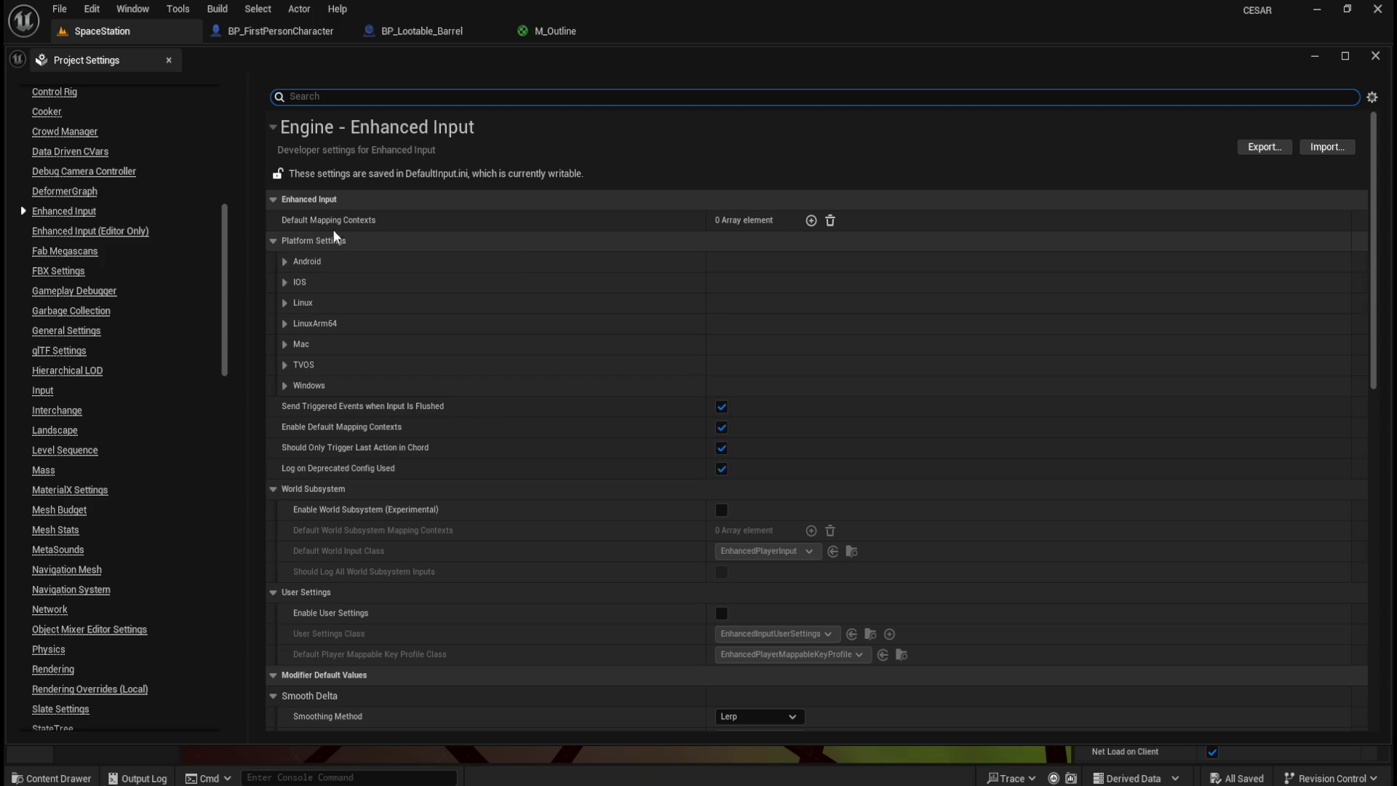
{"action": "mouse_move", "coordinate": [394, 227]}
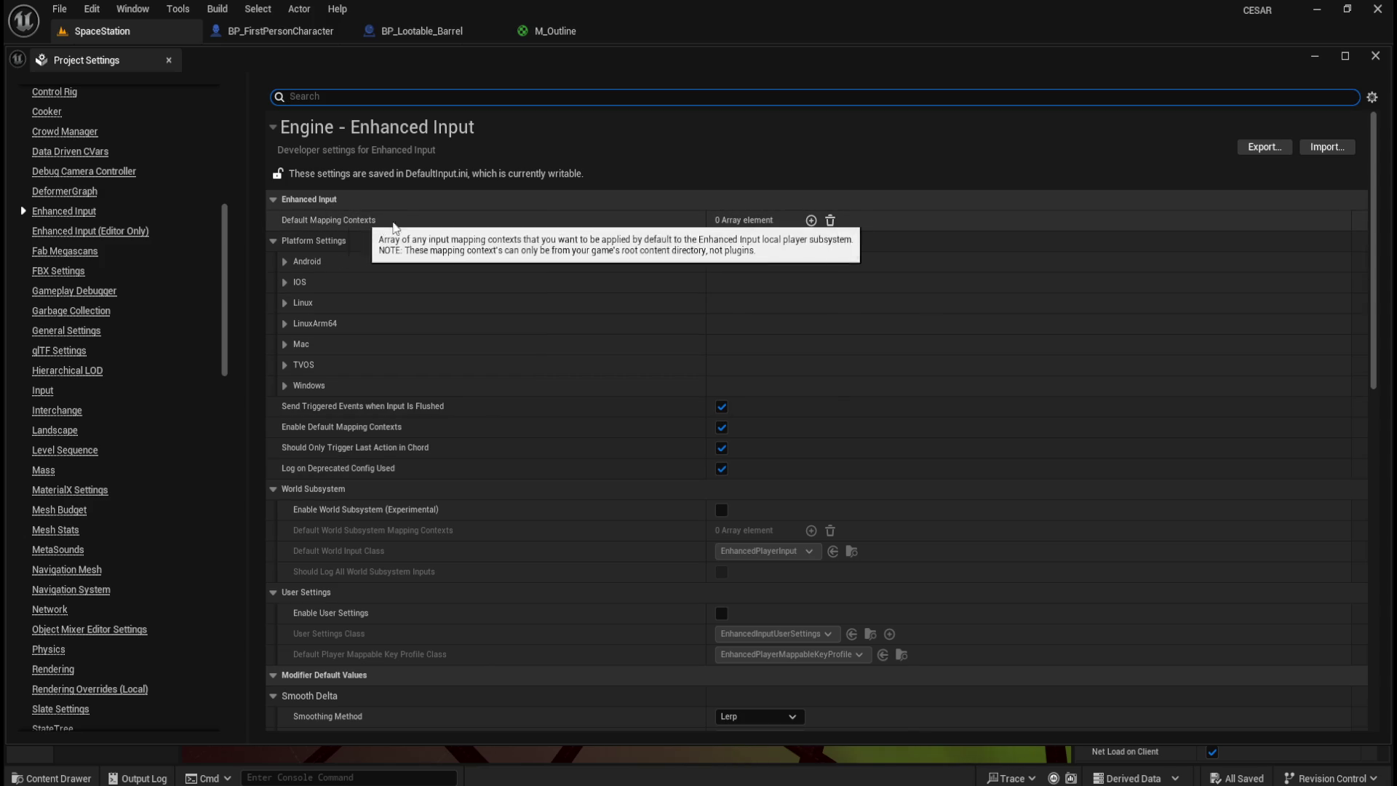
{"action": "left_click", "coordinate": [811, 220]}
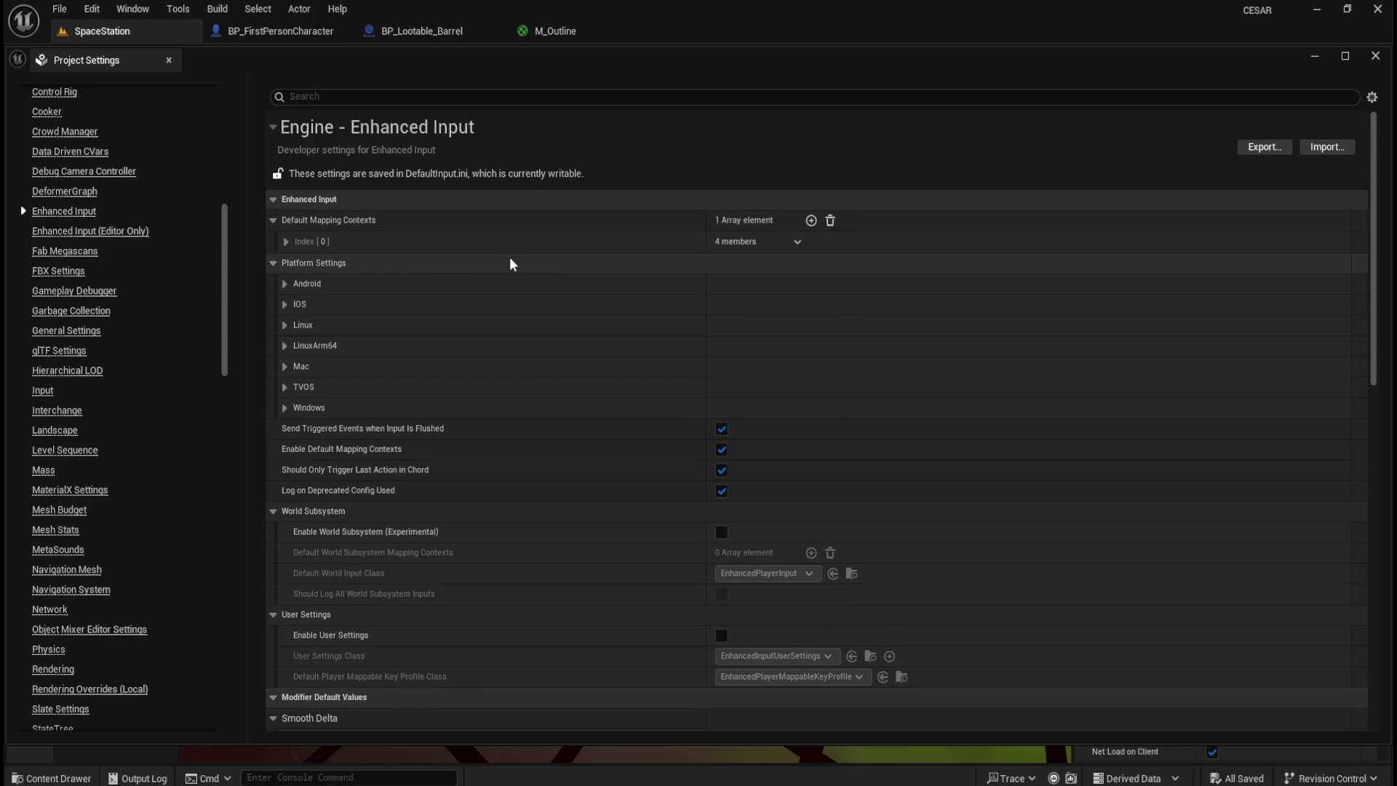
{"action": "left_click", "coordinate": [285, 242]}
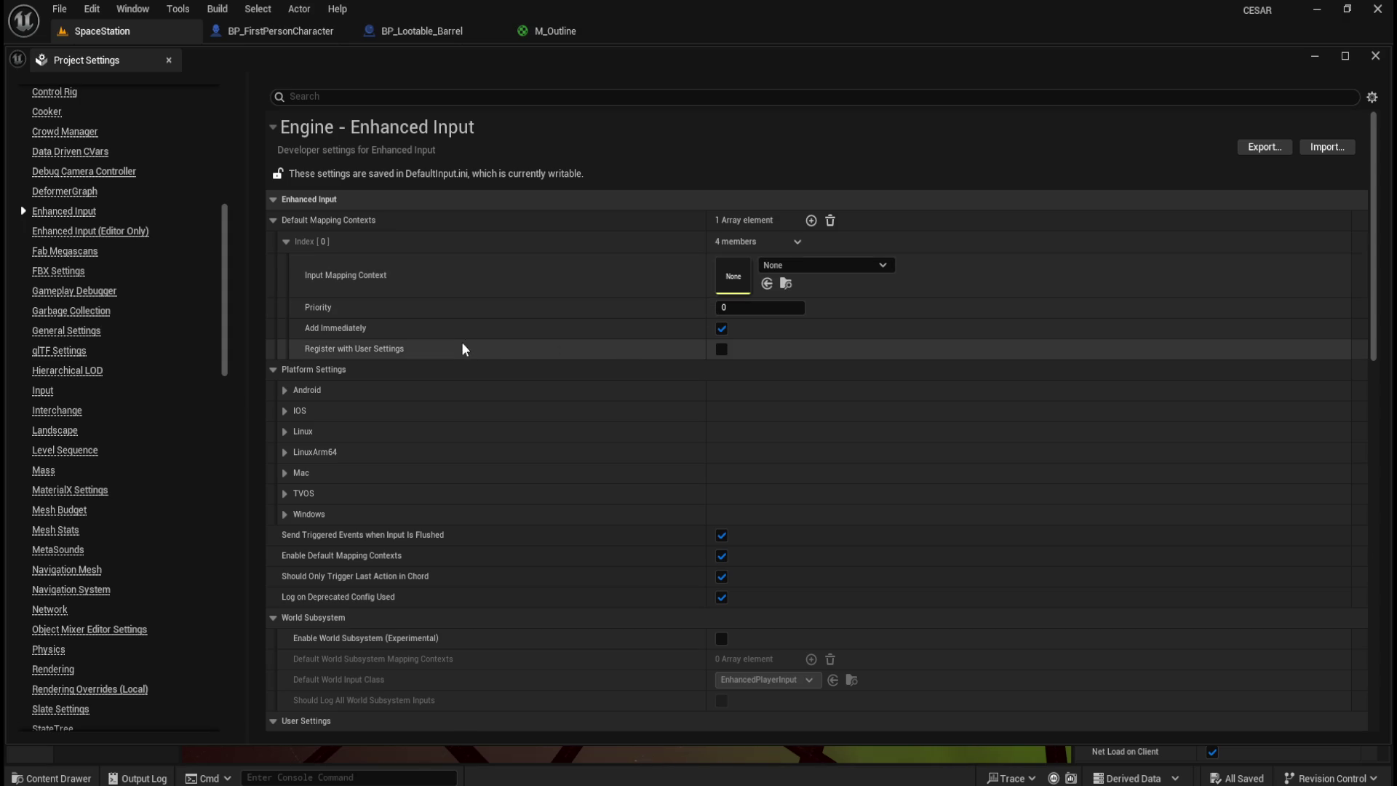
{"action": "left_click", "coordinate": [877, 268]}
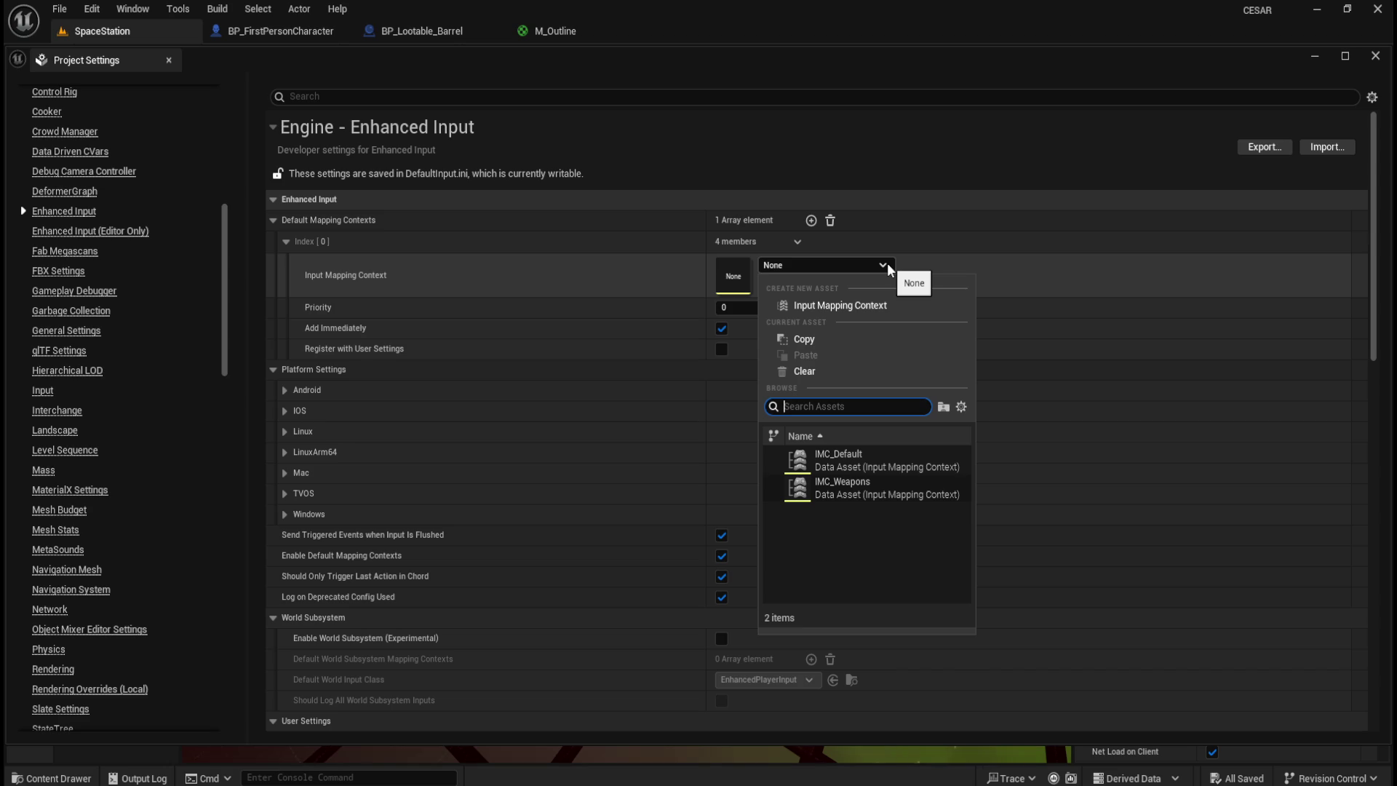
{"action": "left_click", "coordinate": [887, 267]}
{"action": "left_click", "coordinate": [831, 221]}
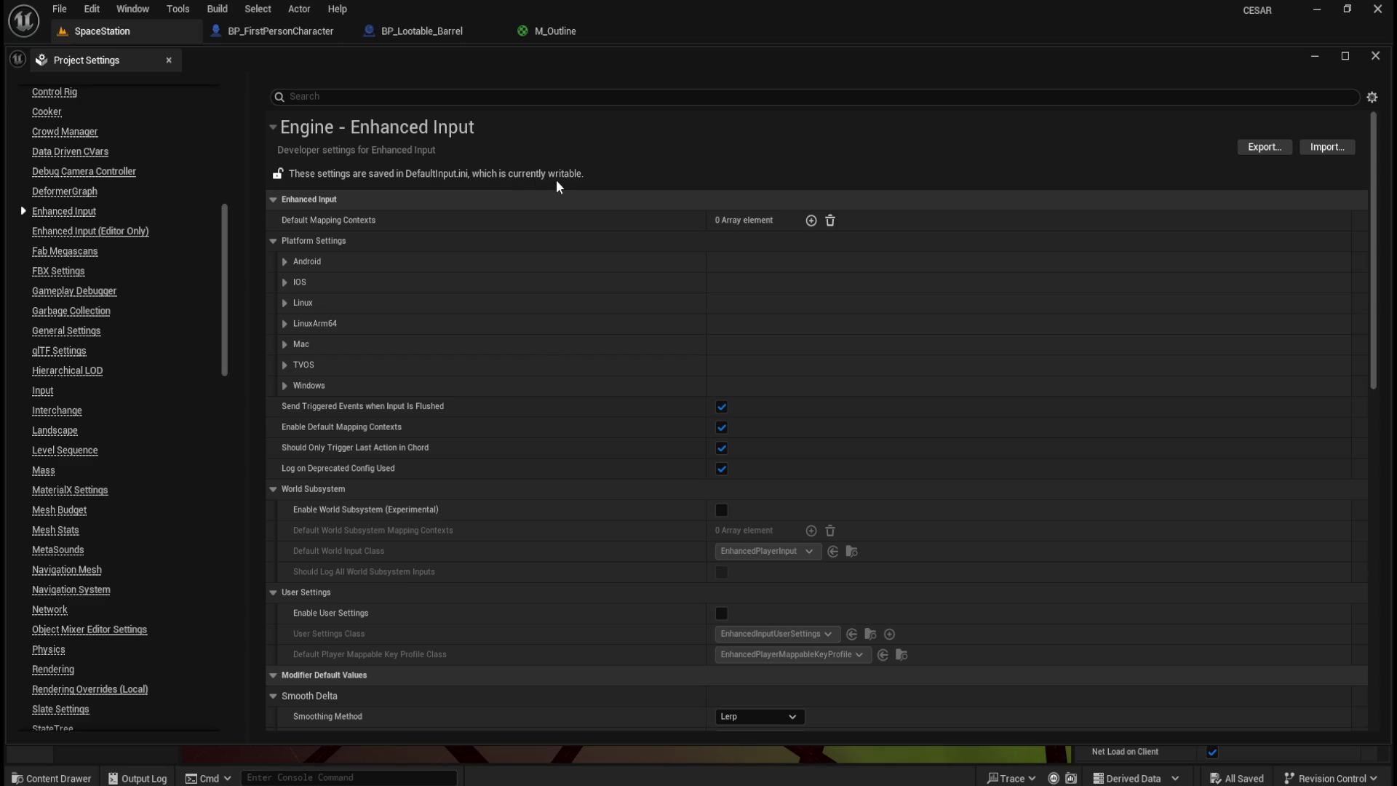
- Add and remove another Default Mapping Contexts entry, then close Project Settings
{"action": "mouse_move", "coordinate": [365, 227]}
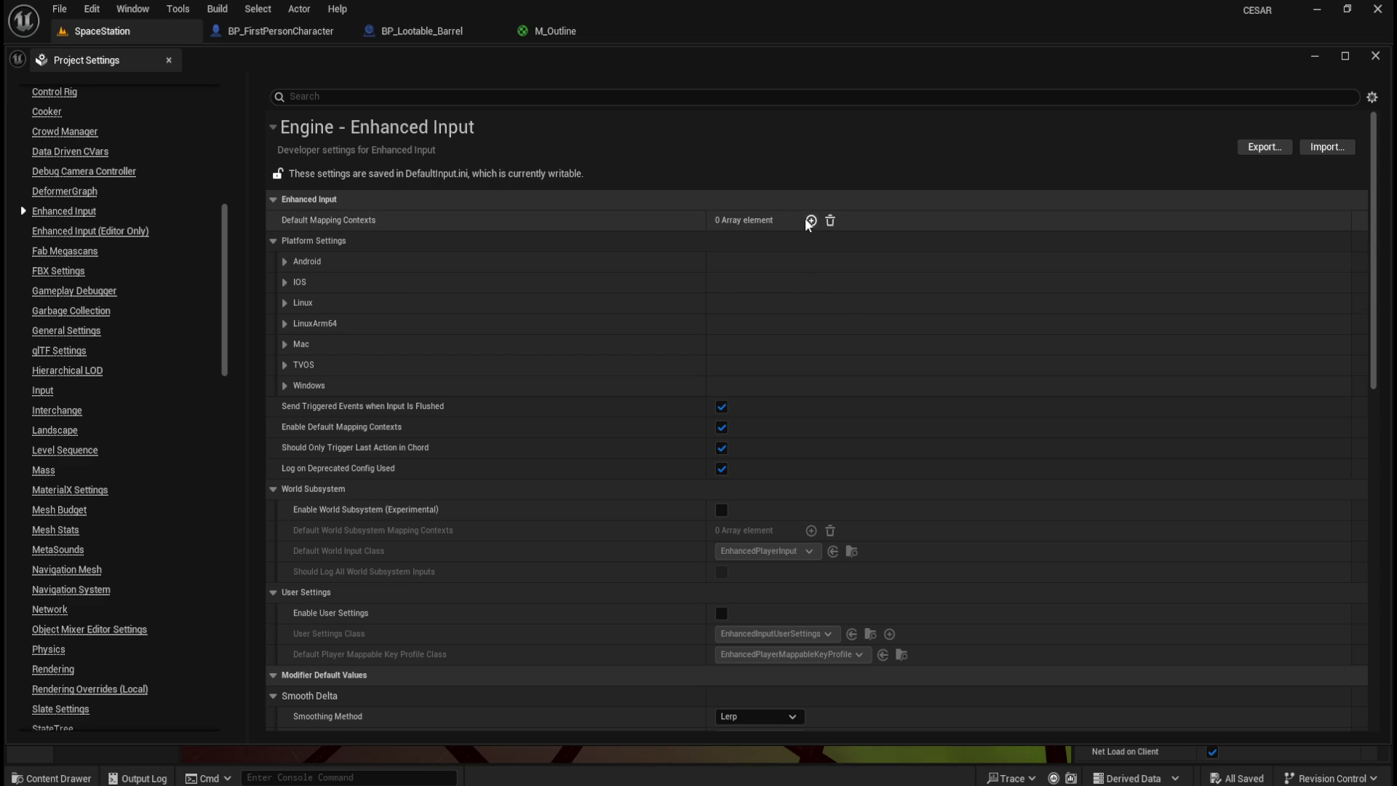
{"action": "left_click", "coordinate": [810, 220]}
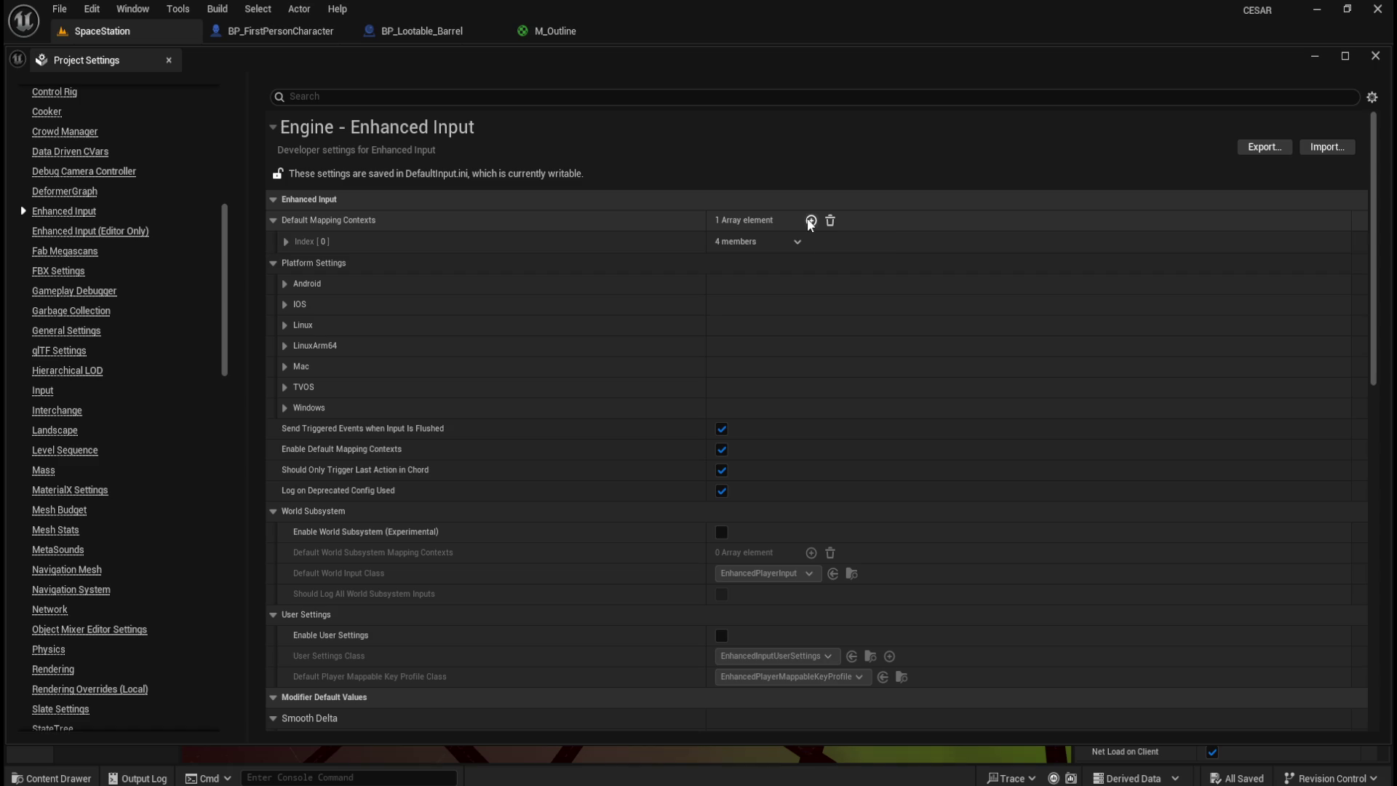
{"action": "left_click", "coordinate": [286, 242]}
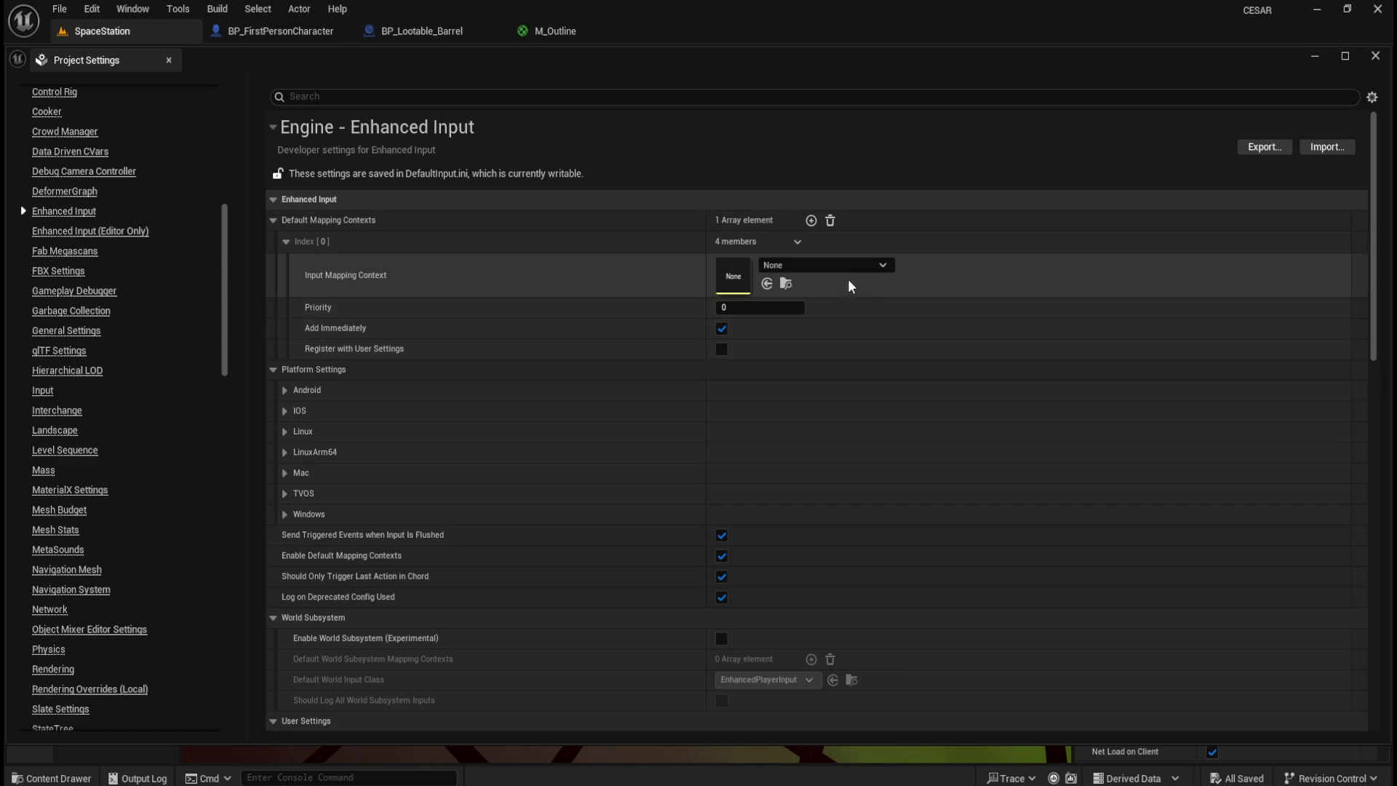
{"action": "left_click", "coordinate": [831, 220]}
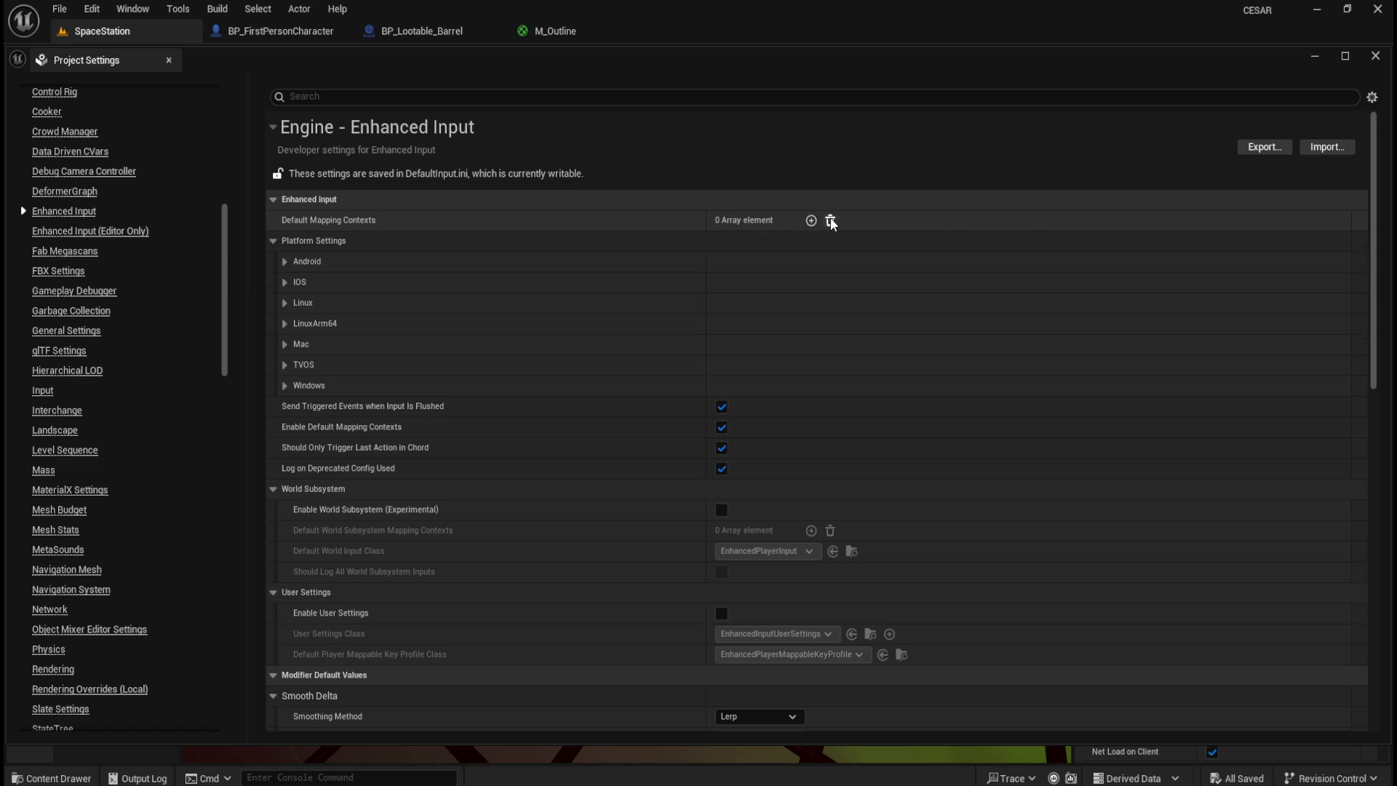
{"action": "left_click", "coordinate": [1376, 56]}
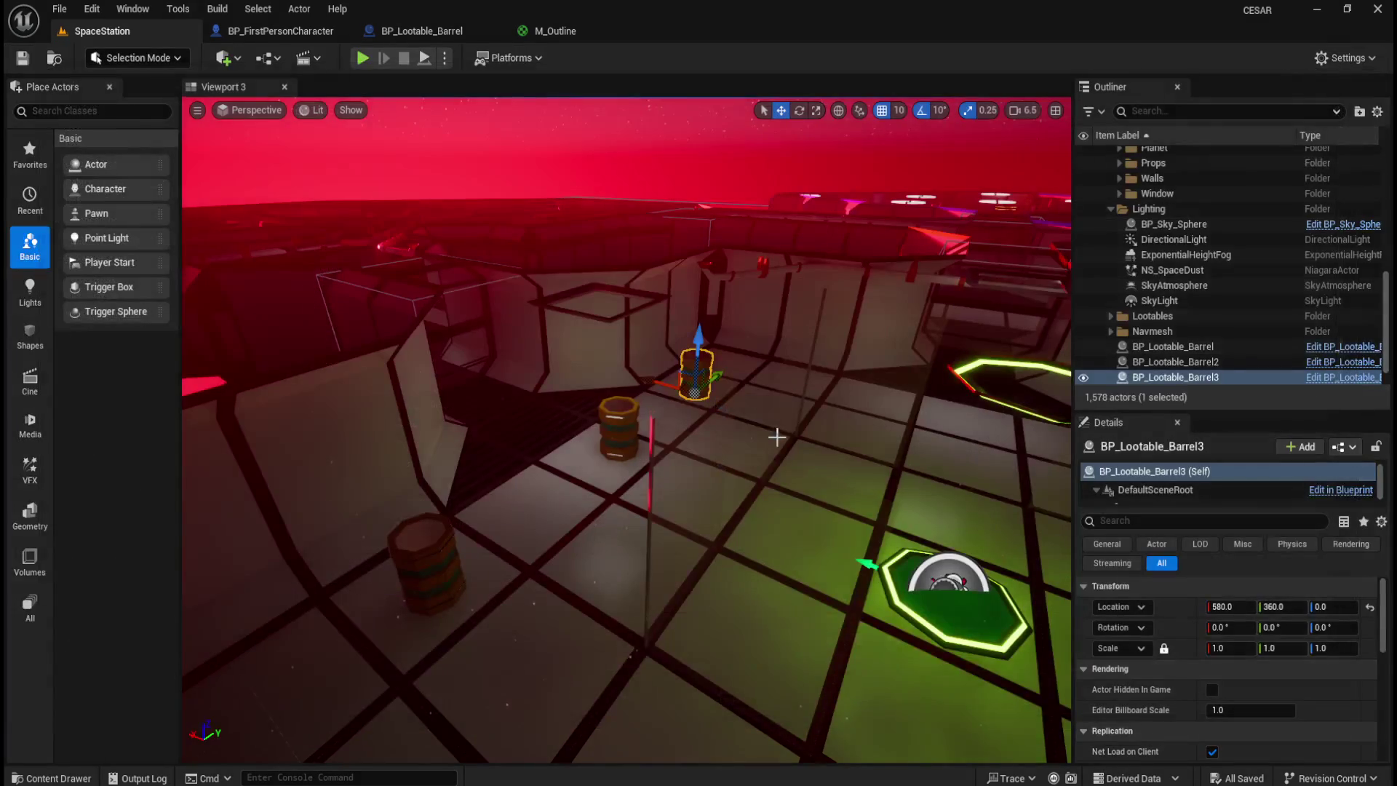
- Open the Content Drawer at the Content root and browse the right-click Add asset submenus
{"action": "key", "text": "ctrl+space"}
{"action": "left_click", "coordinate": [351, 477]}
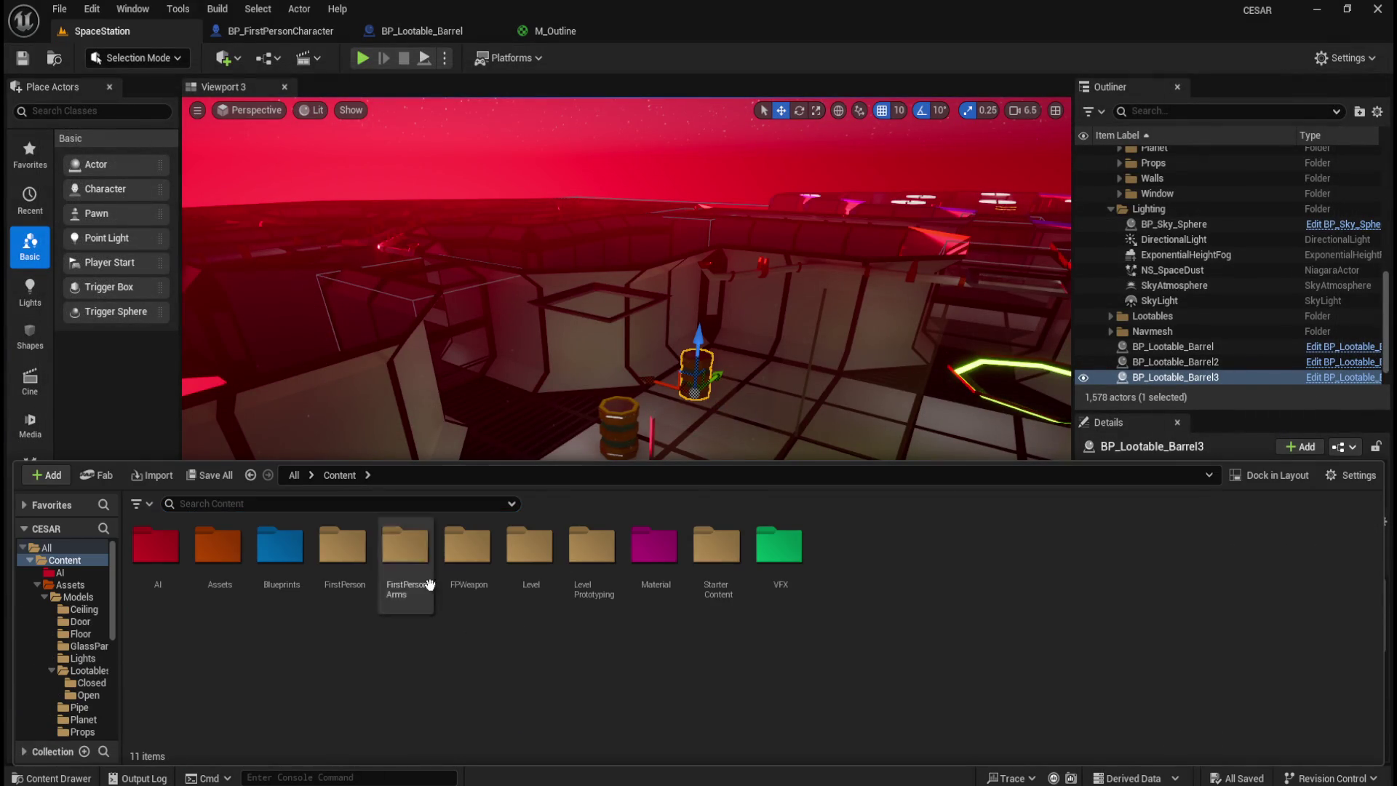
{"action": "right_click", "coordinate": [505, 652]}
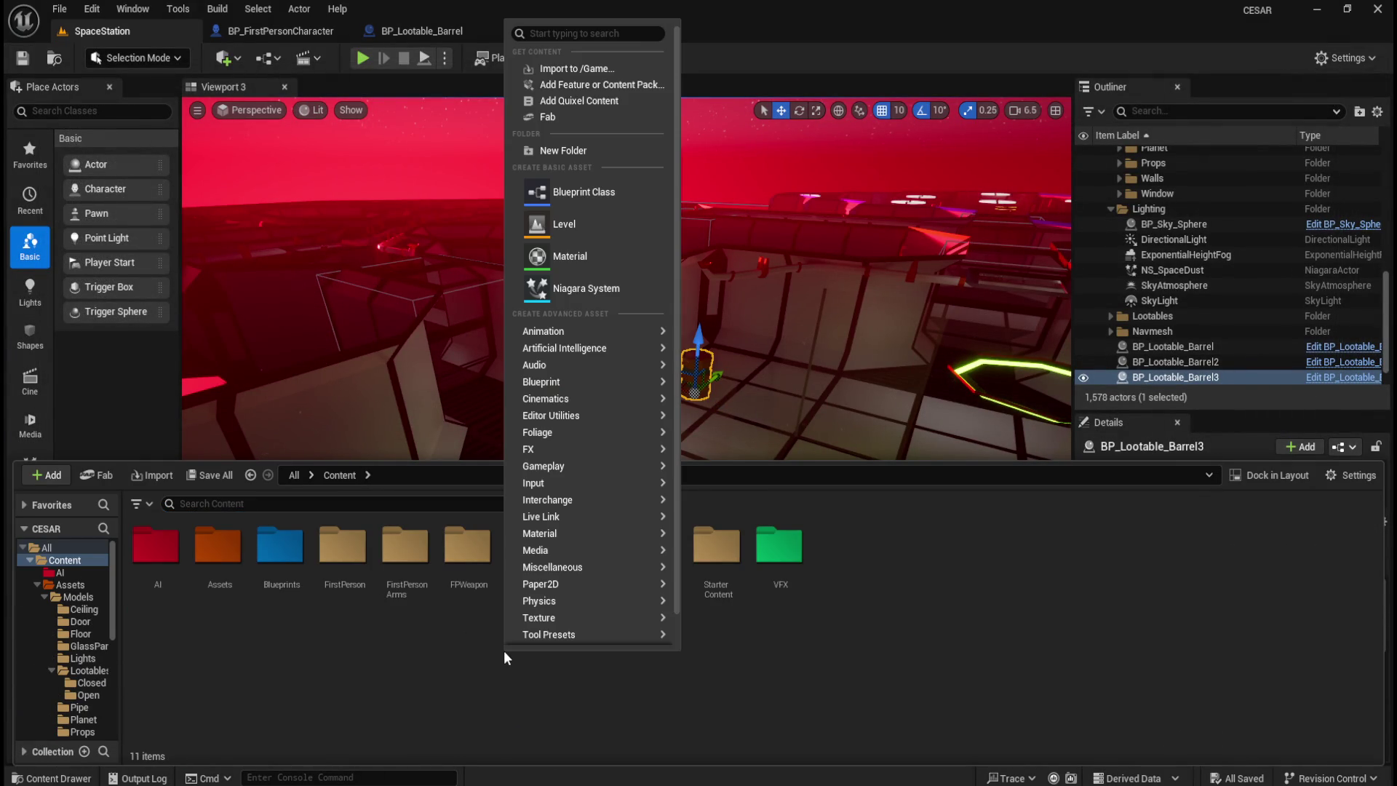
{"action": "mouse_move", "coordinate": [577, 569]}
{"action": "scroll", "coordinate": [582, 560], "scroll_direction": "down", "scroll_amount": 2}
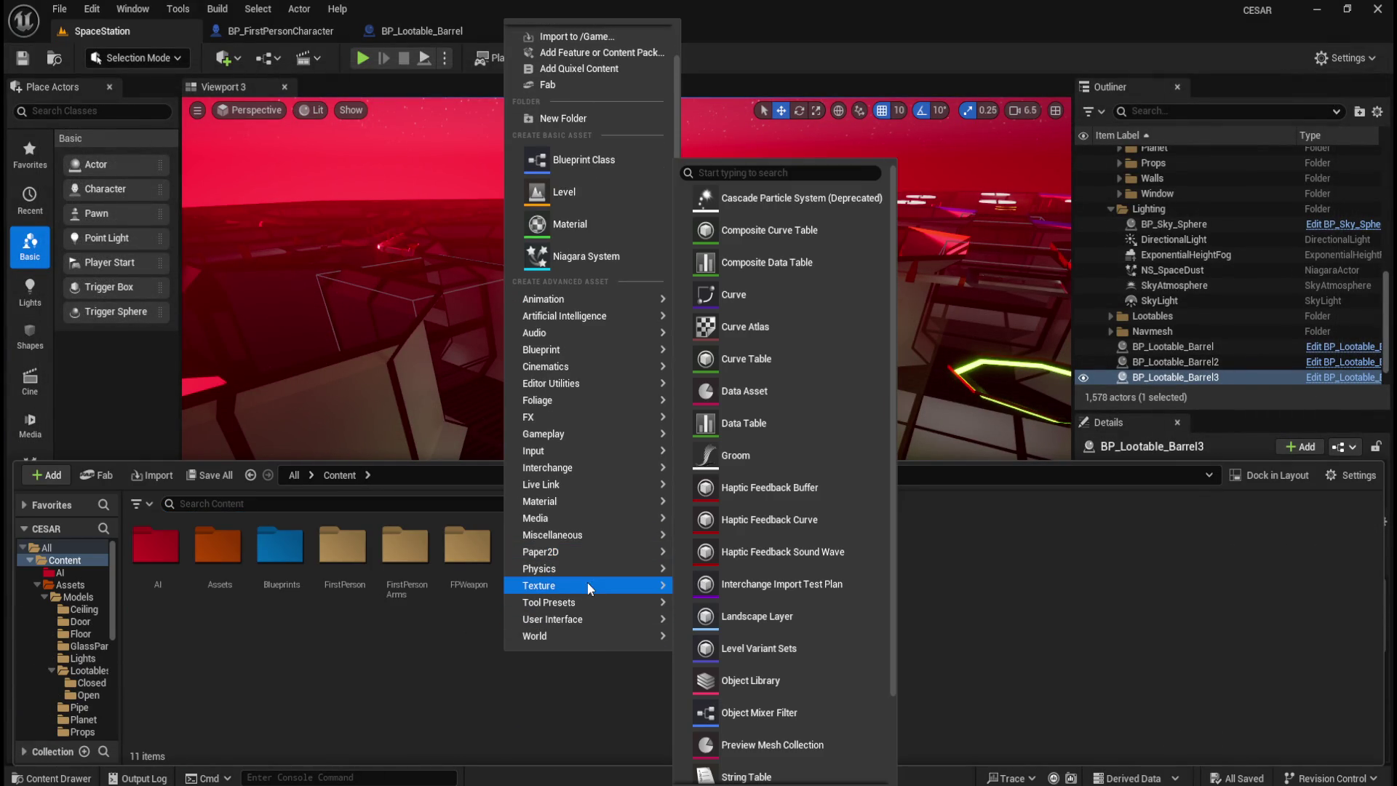
{"action": "mouse_move", "coordinate": [582, 634]}
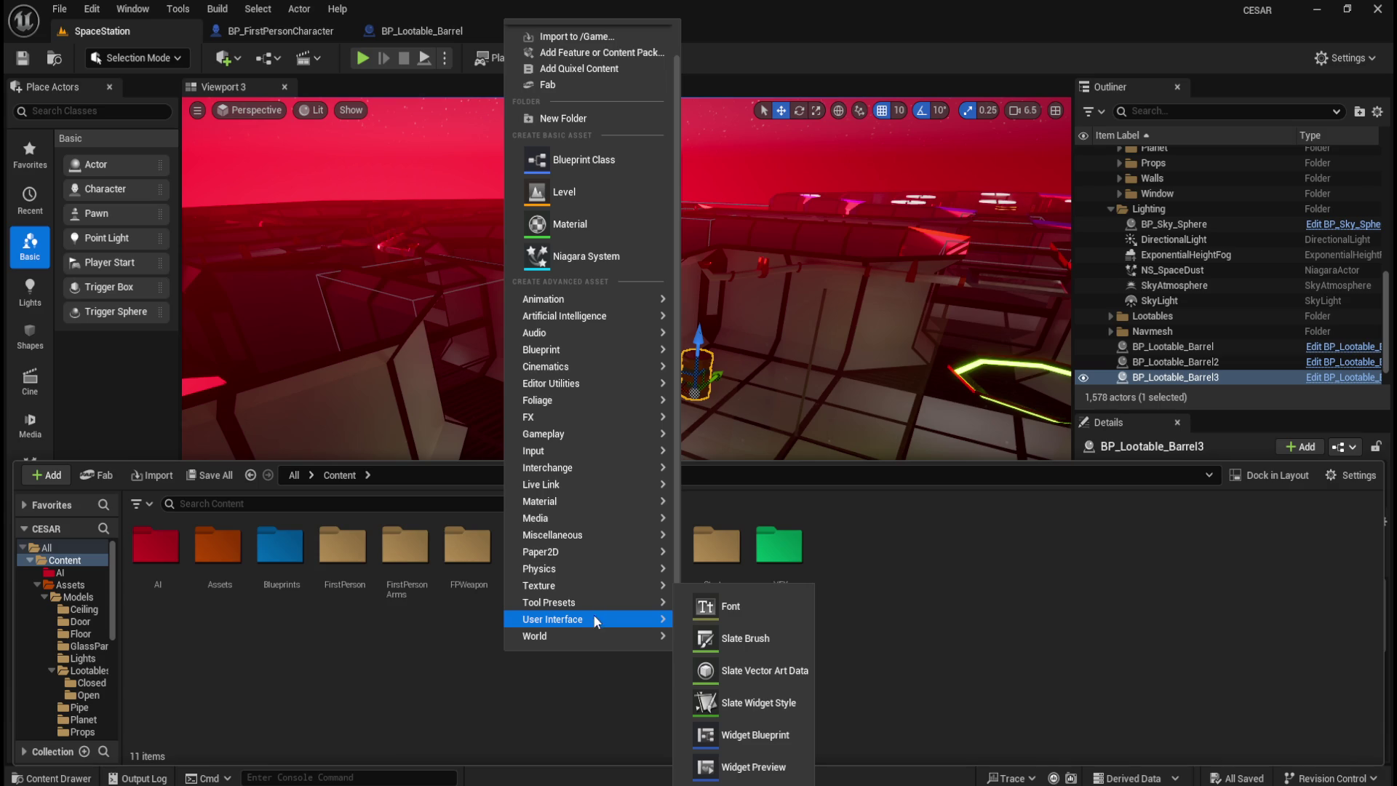
{"action": "mouse_move", "coordinate": [599, 604]}
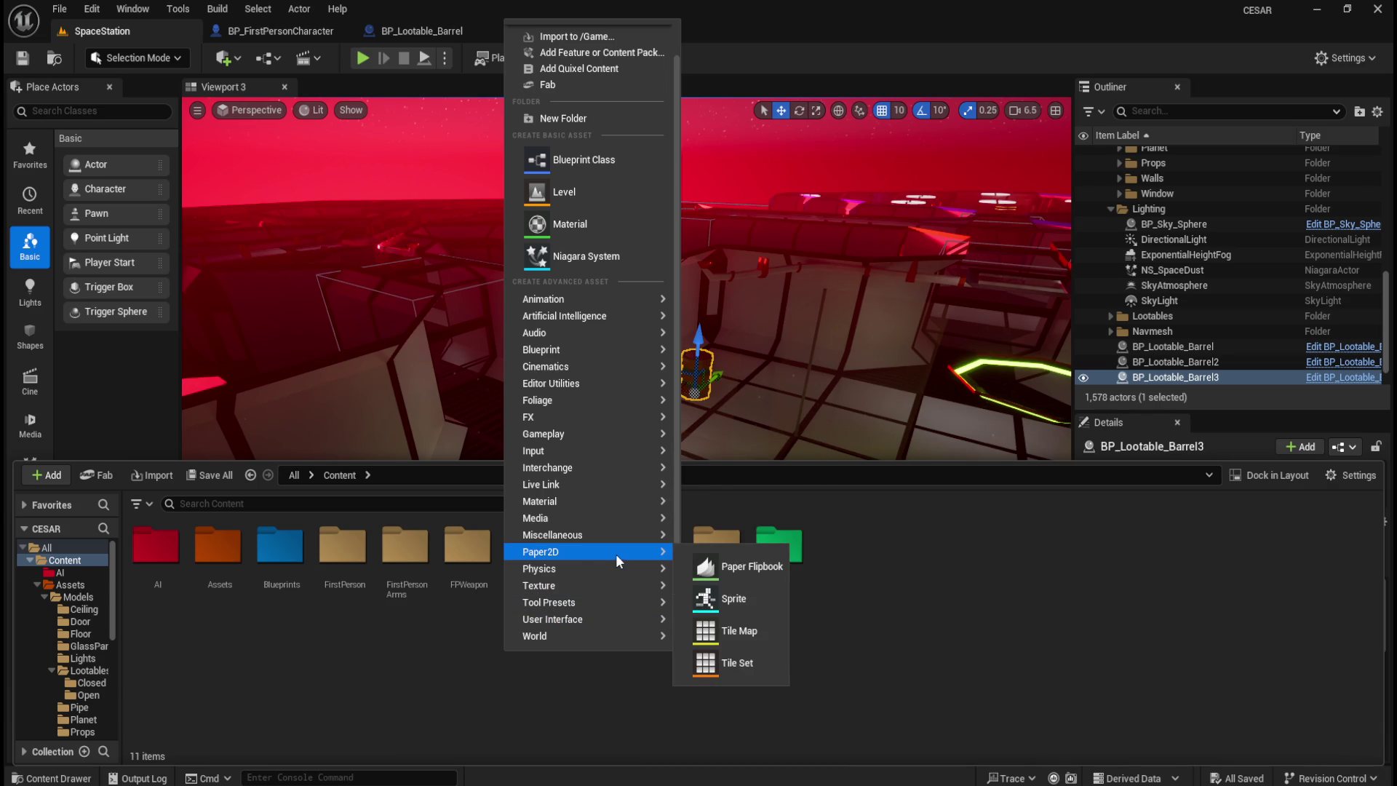
{"action": "mouse_move", "coordinate": [600, 534]}
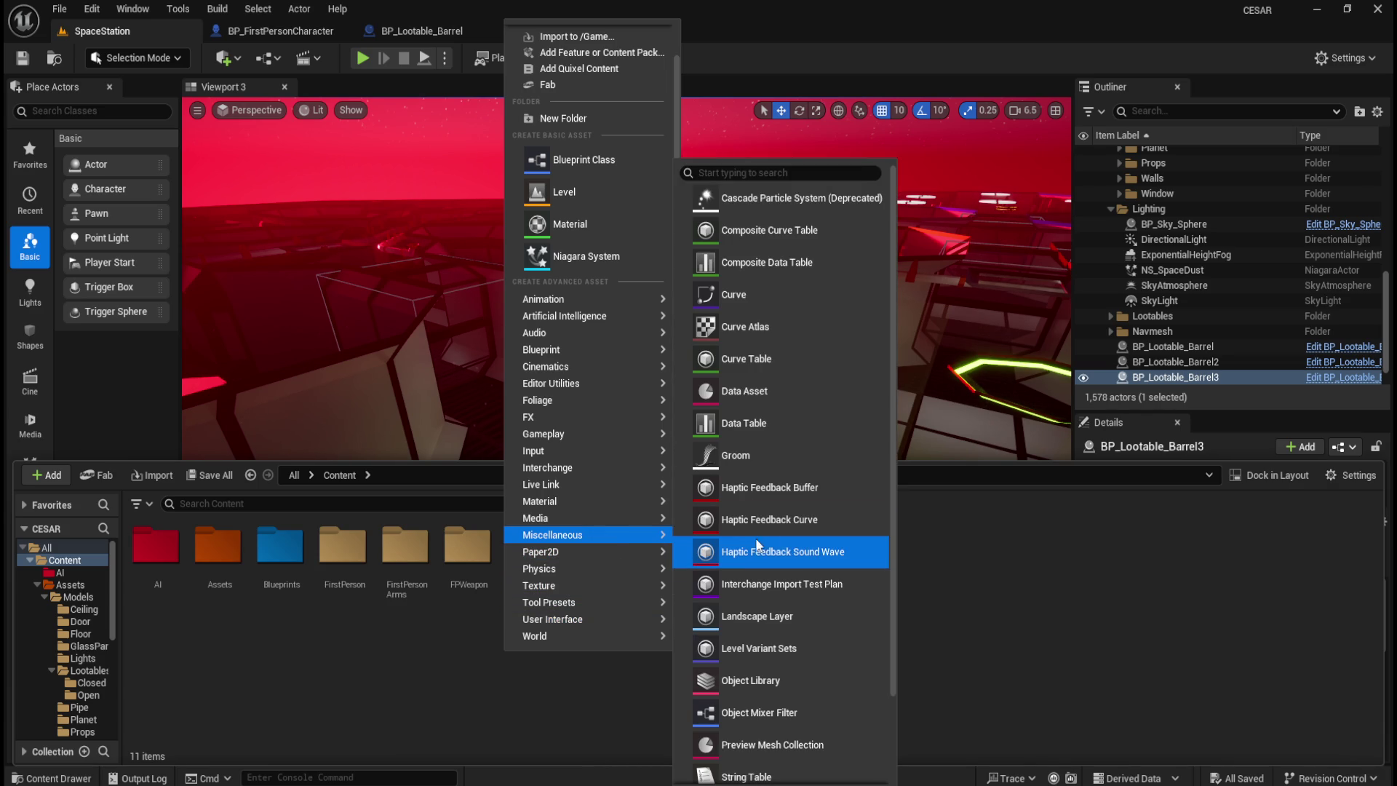
{"action": "scroll", "coordinate": [805, 543], "scroll_direction": "down", "scroll_amount": 3}
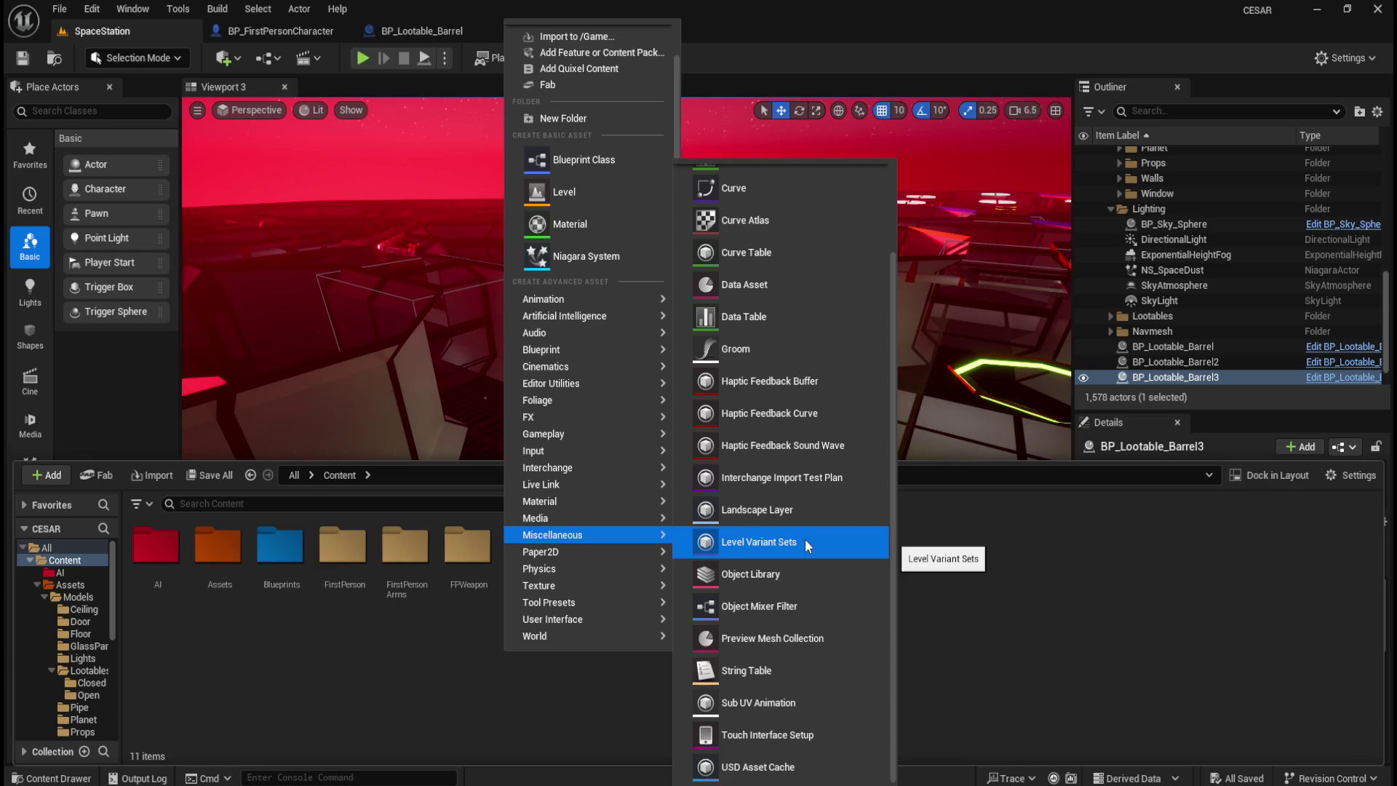
{"action": "scroll", "coordinate": [805, 538], "scroll_direction": "up", "scroll_amount": 3}
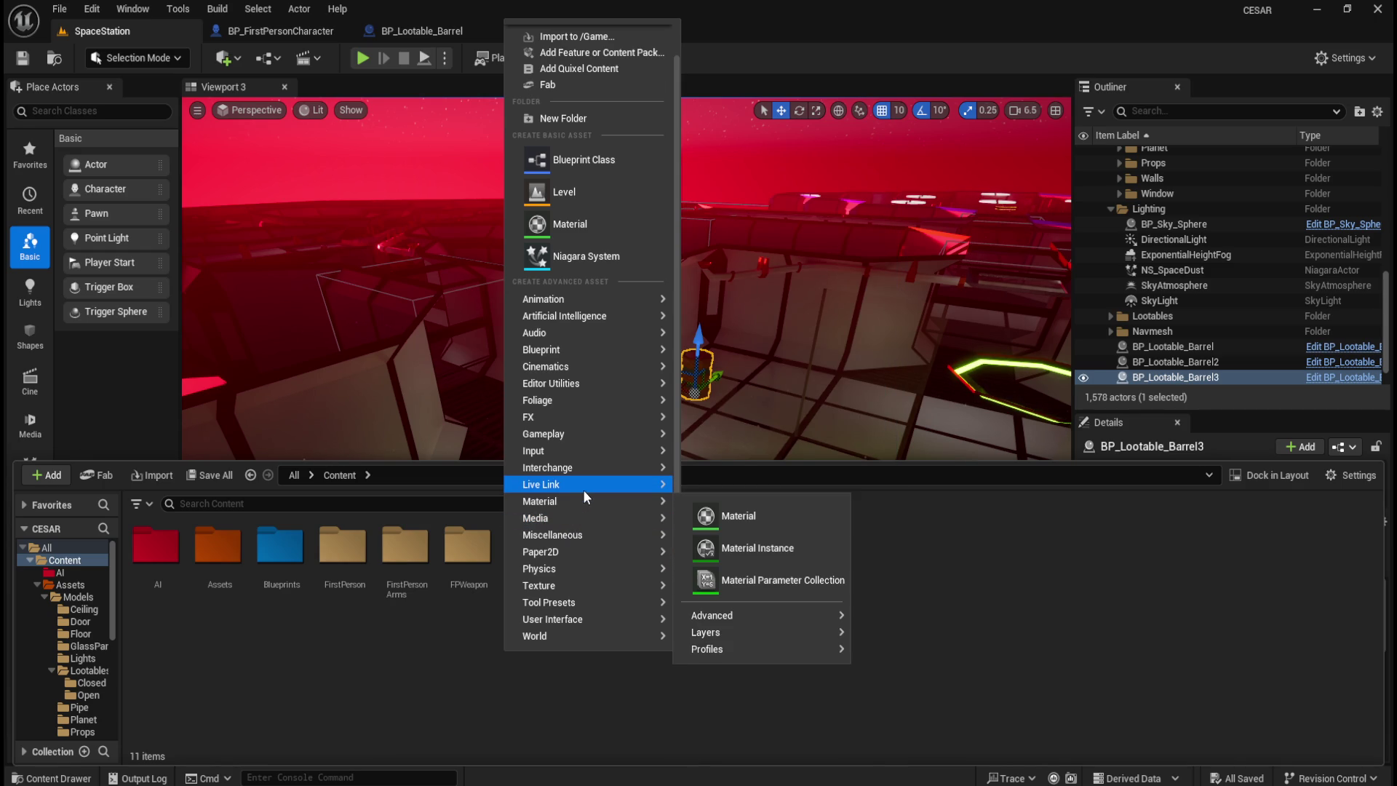
{"action": "mouse_move", "coordinate": [592, 456]}
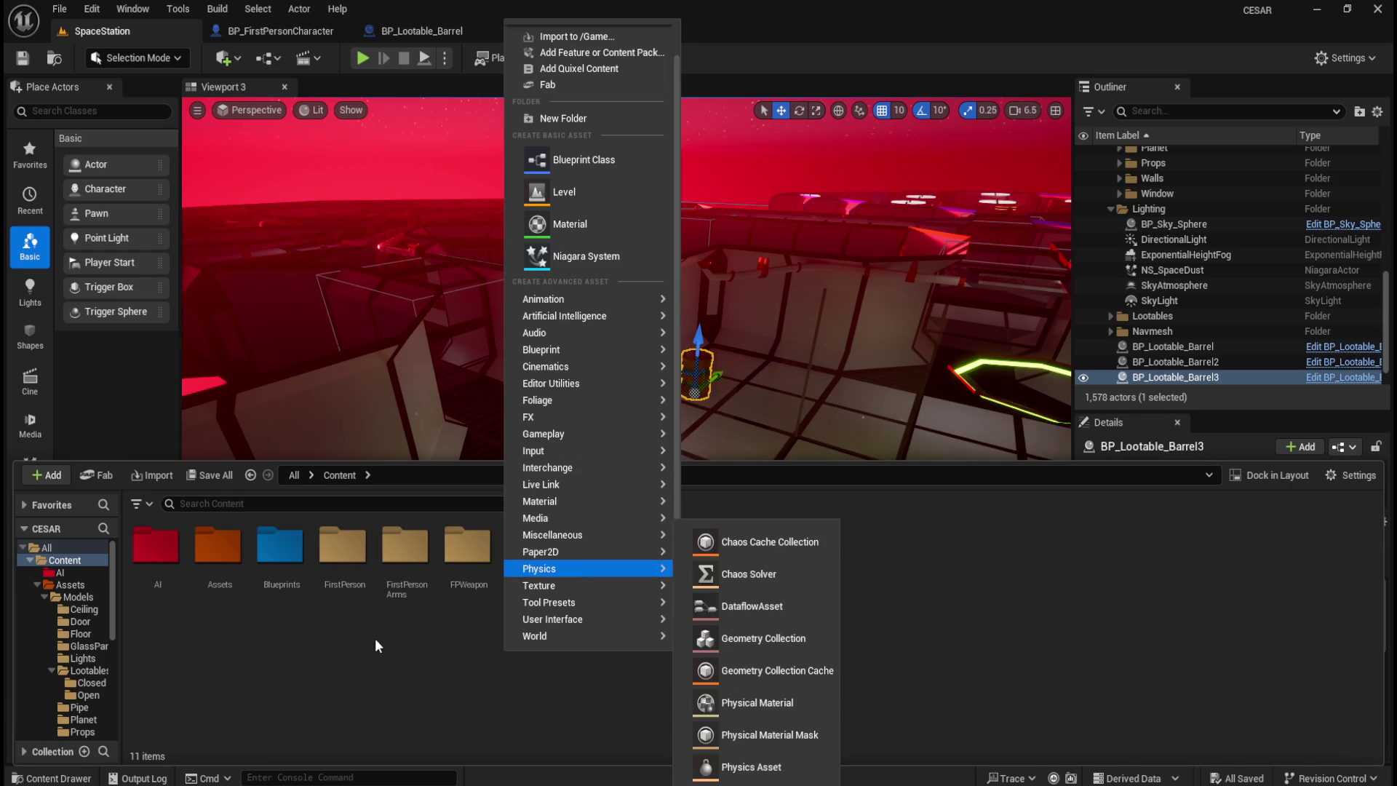
- Browse to FirstPerson > Input and open the IMC_Default mapping context
{"action": "left_click", "coordinate": [376, 640]}
{"action": "double_click", "coordinate": [344, 547]}
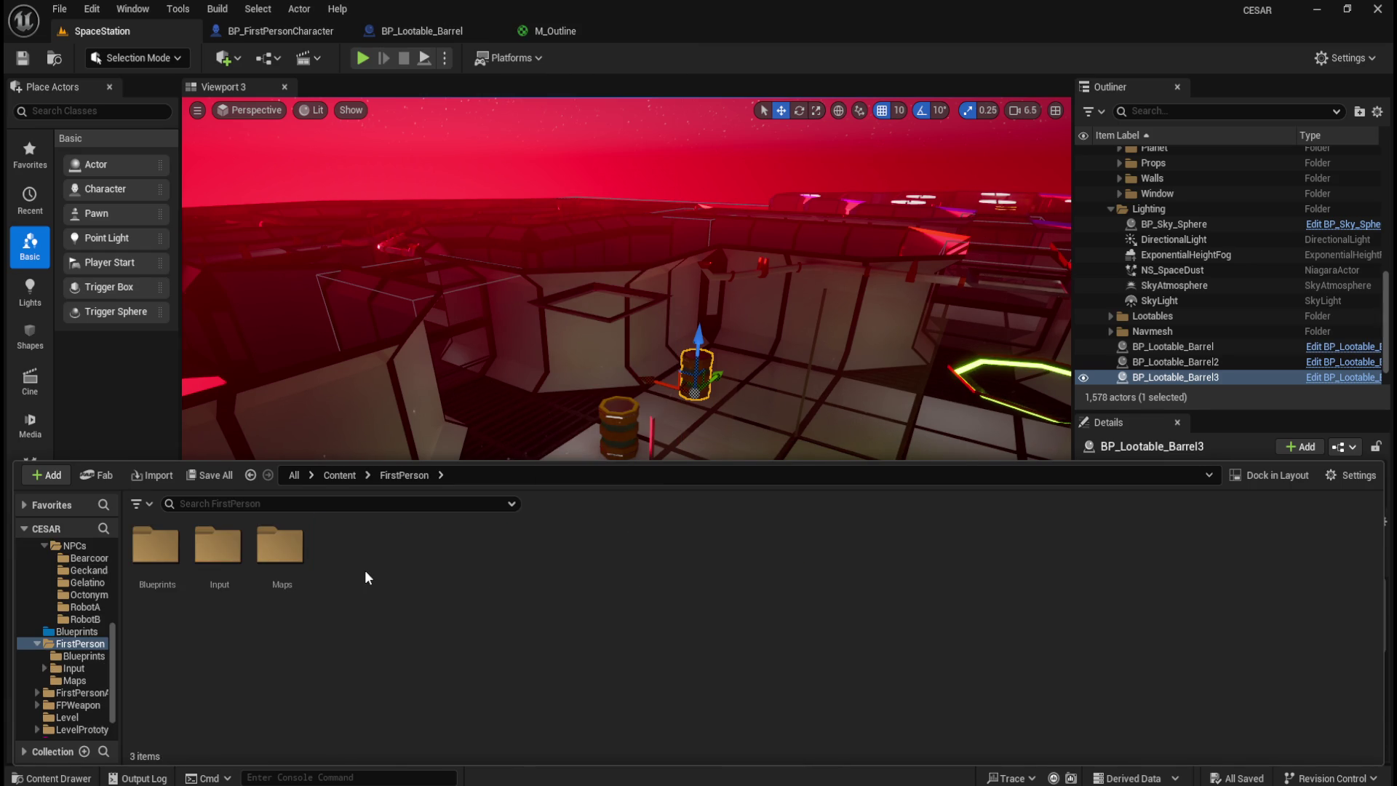
{"action": "double_click", "coordinate": [218, 549]}
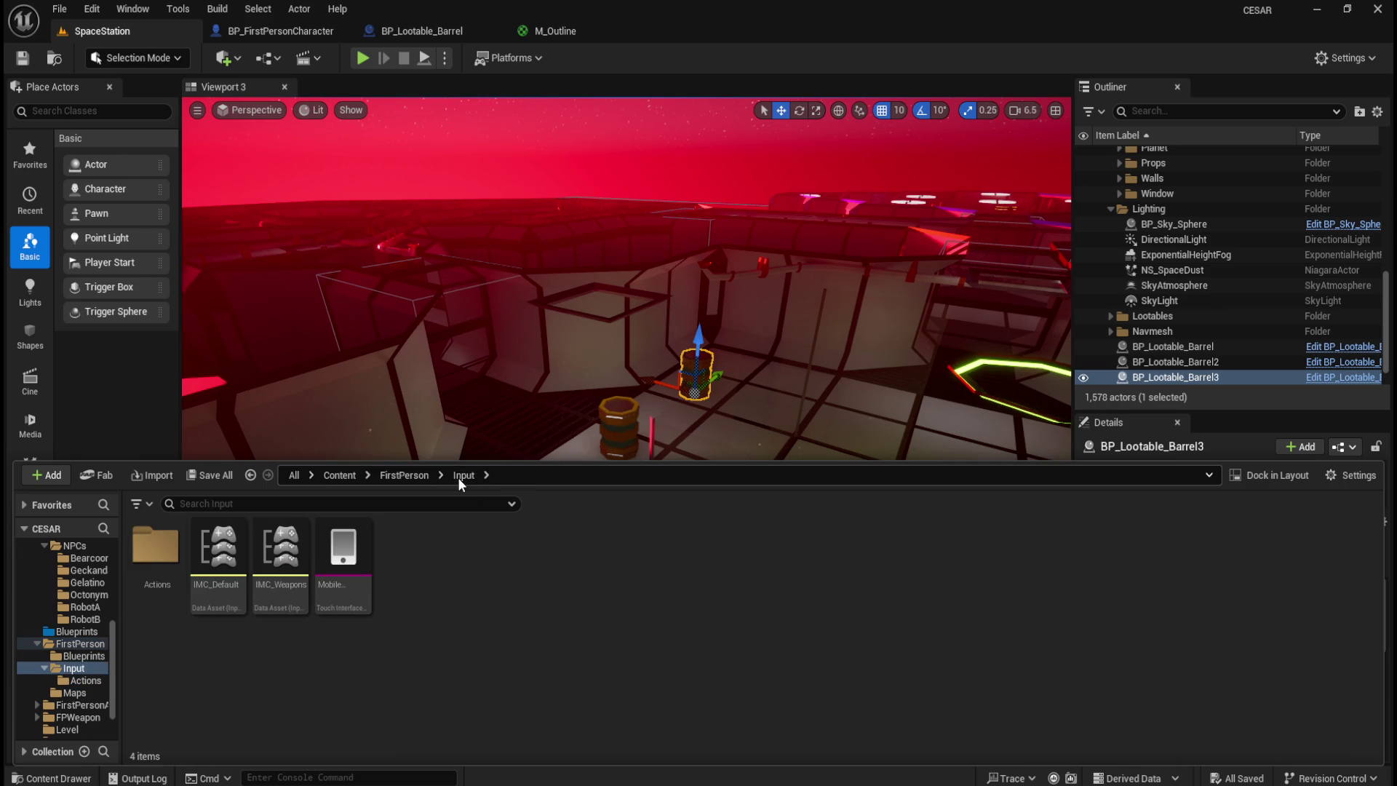
{"action": "double_click", "coordinate": [155, 549]}
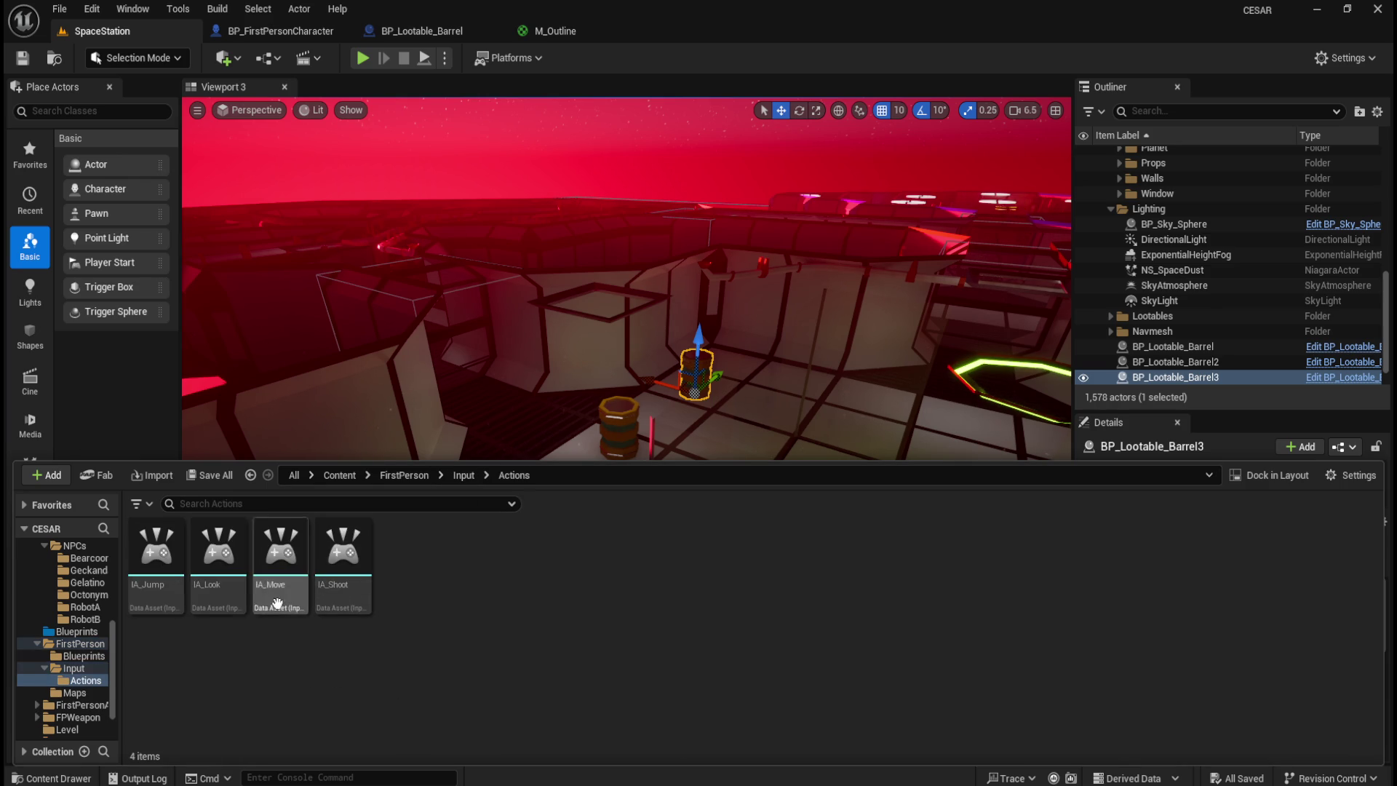
{"action": "left_click", "coordinate": [464, 474]}
{"action": "double_click", "coordinate": [239, 565]}
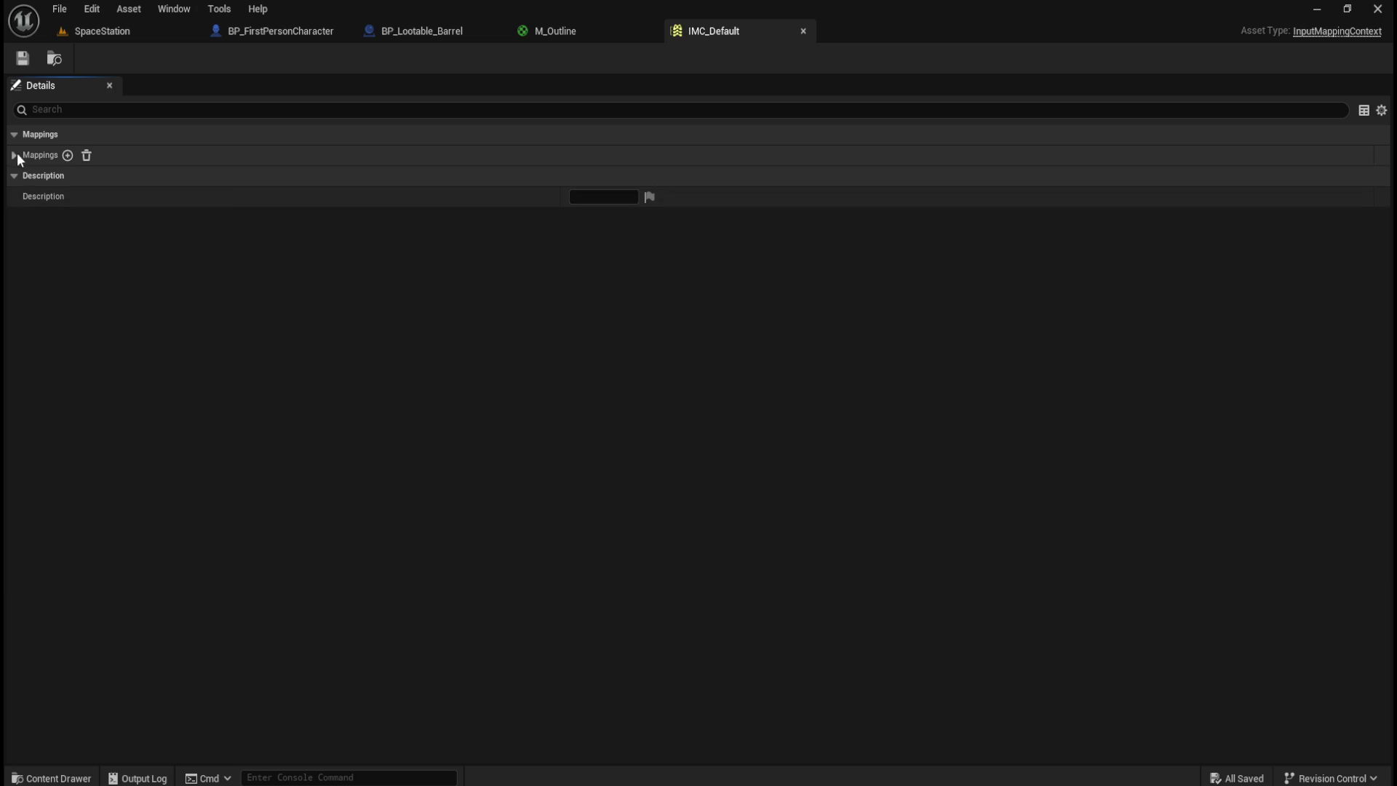
- Expand IMC_Default's mappings and inspect the IA_Jump, IA_Move and IA_Look key bindings
{"action": "left_click", "coordinate": [14, 153]}
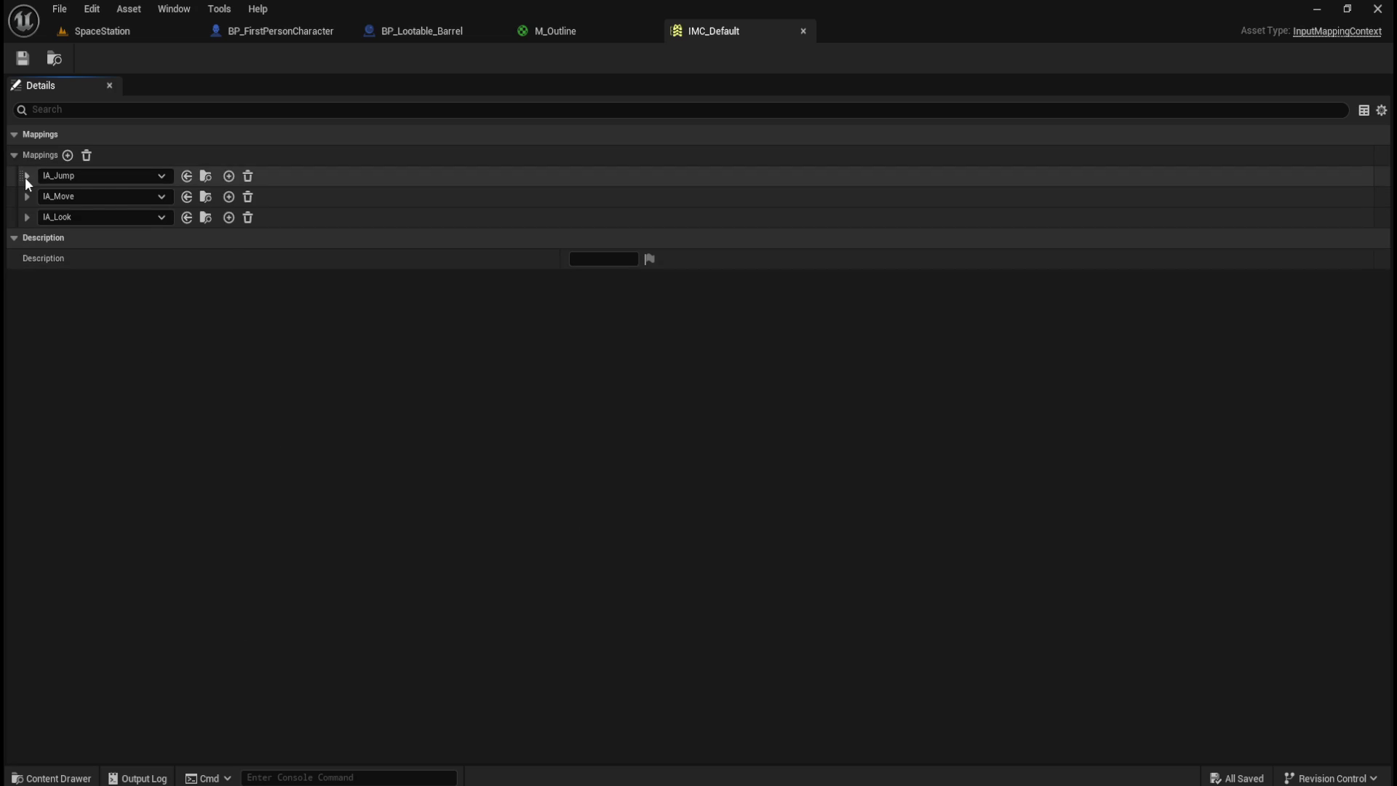
{"action": "left_click", "coordinate": [27, 177]}
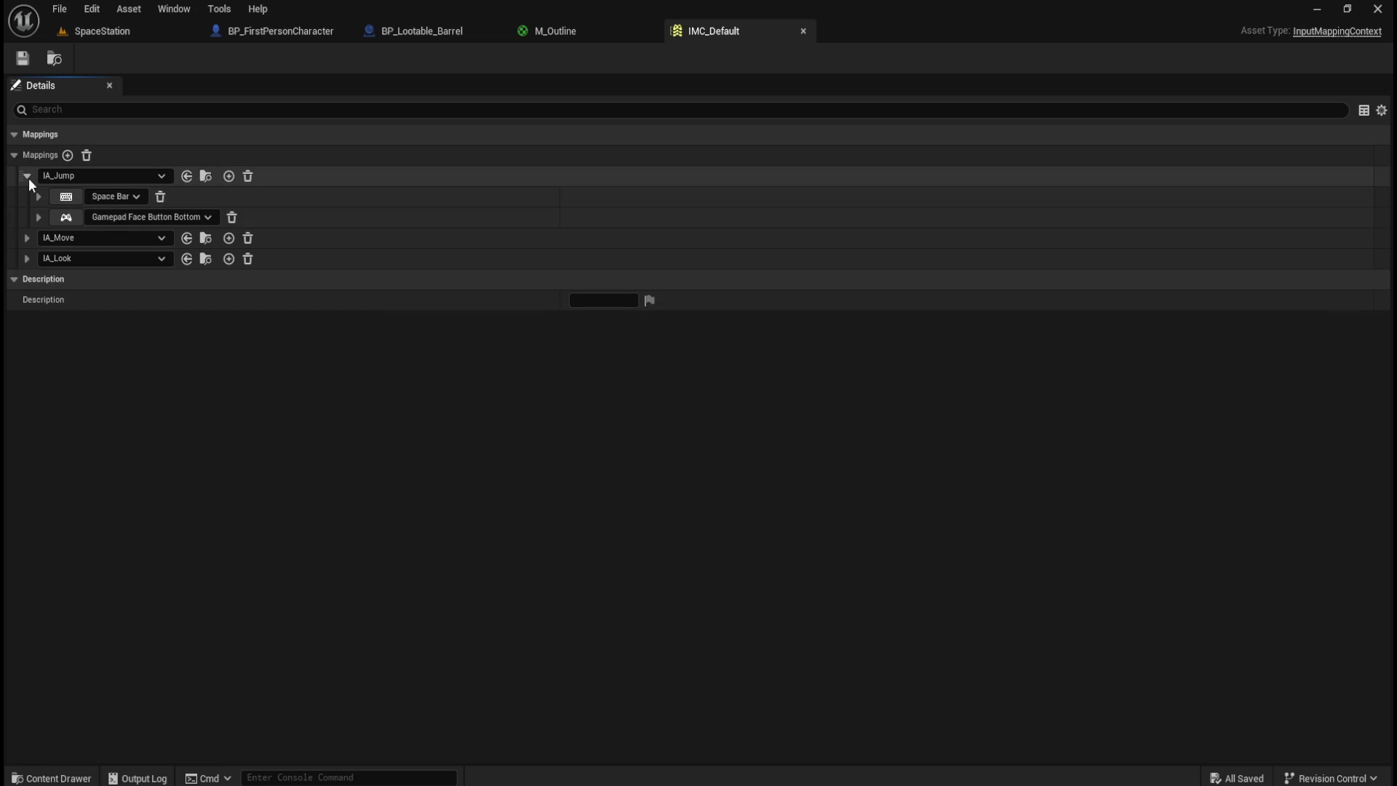
{"action": "left_click", "coordinate": [27, 177]}
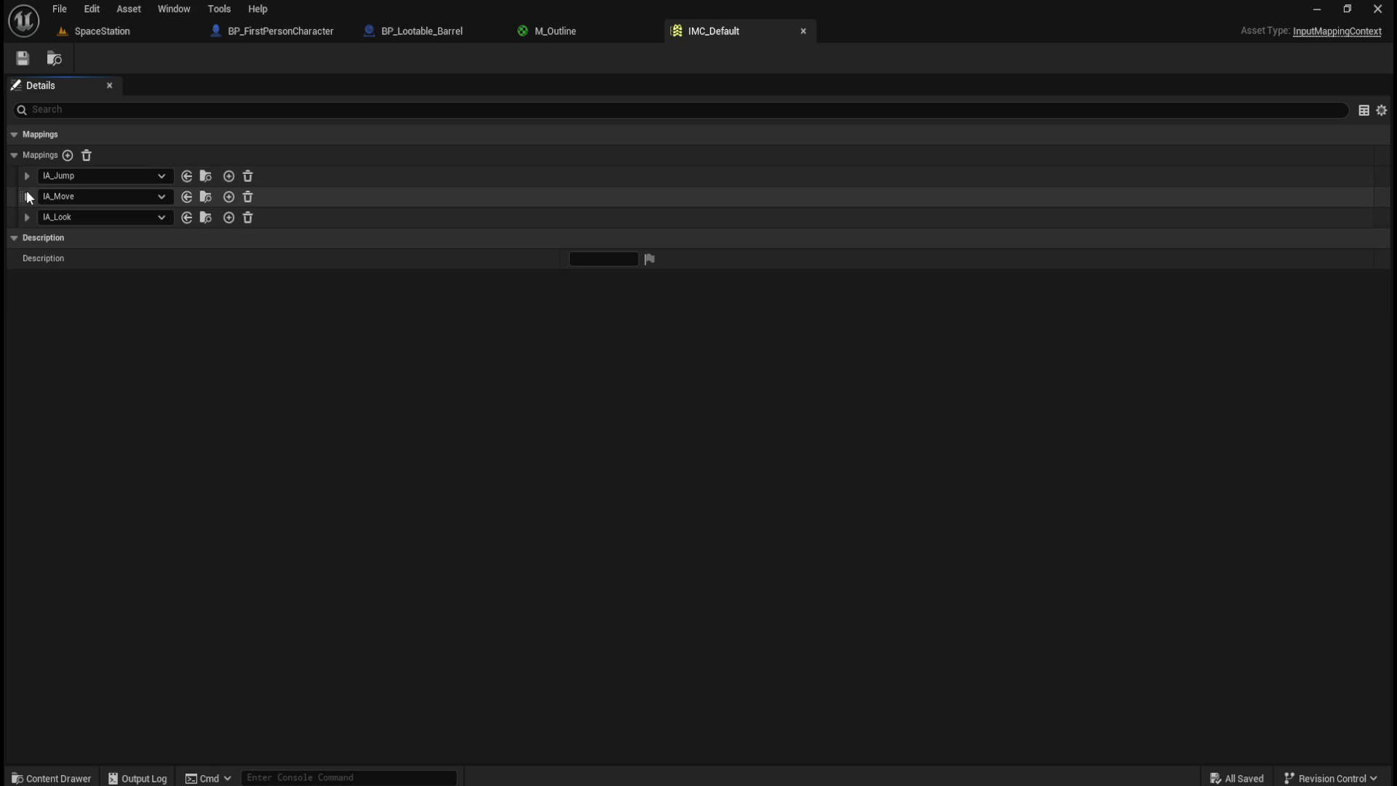
{"action": "left_click", "coordinate": [27, 196]}
{"action": "left_click", "coordinate": [27, 197]}
{"action": "left_click", "coordinate": [26, 217]}
{"action": "left_click", "coordinate": [27, 217]}
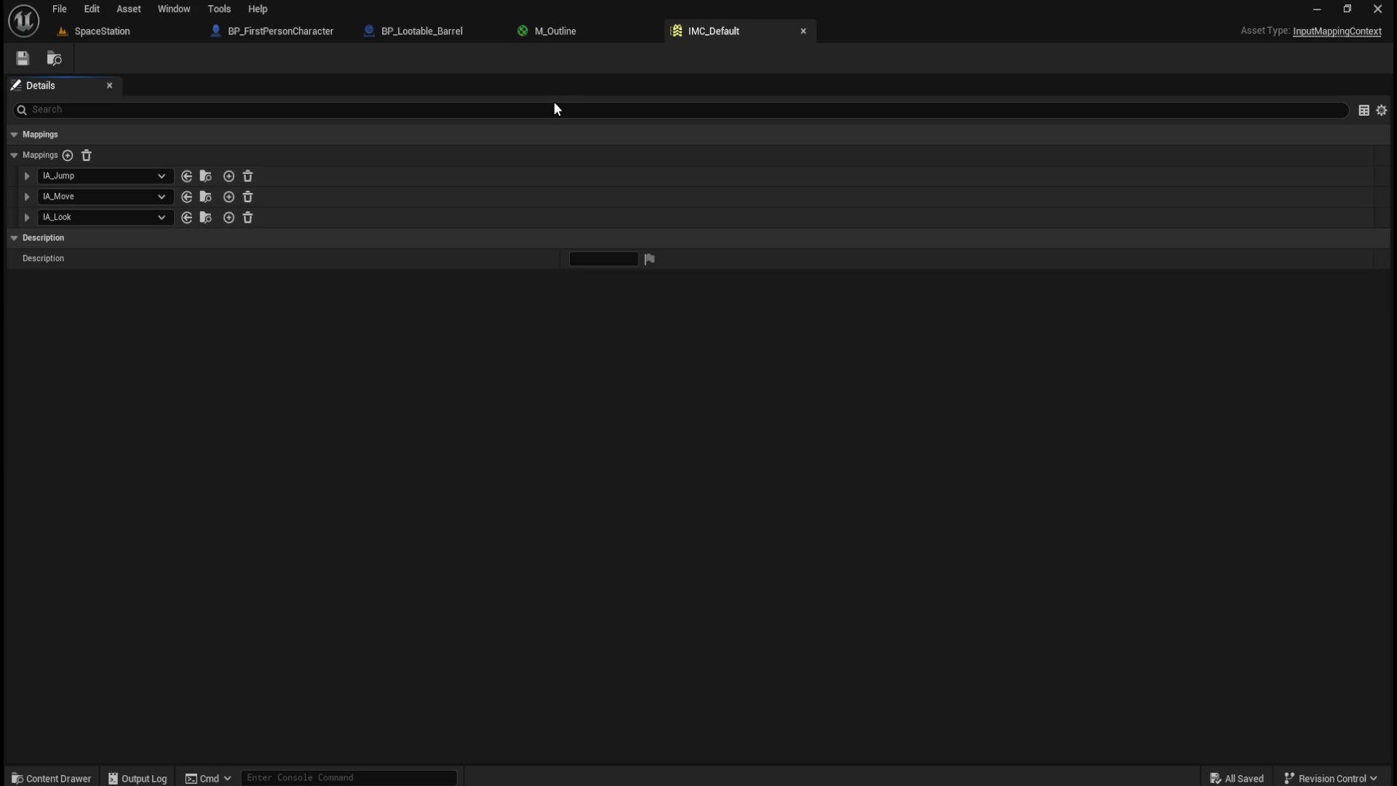
{"action": "key", "text": "ctrl+space"}
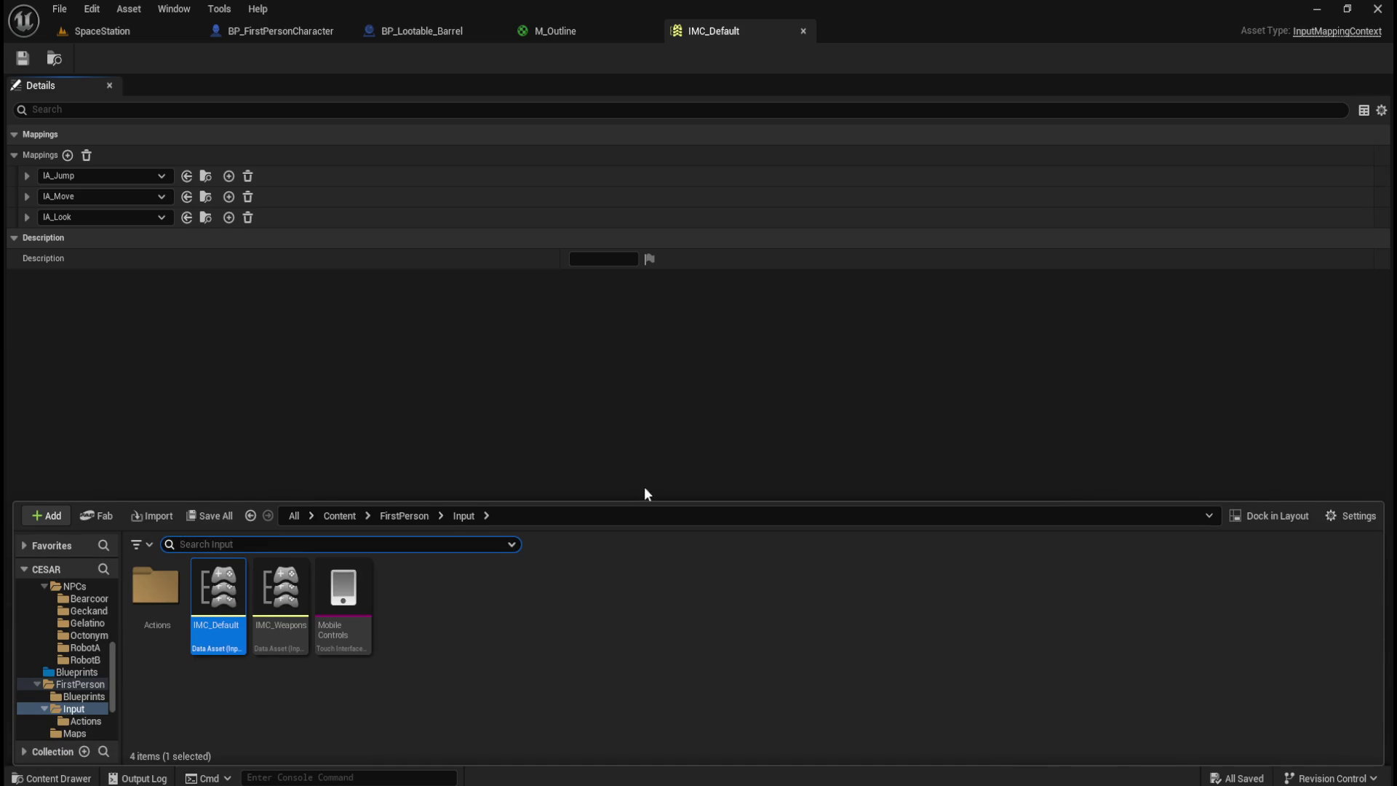
- Open IA_Jump from the Actions folder and expand its Pressed and Released triggers
{"action": "double_click", "coordinate": [170, 595]}
{"action": "left_click", "coordinate": [158, 604]}
{"action": "double_click", "coordinate": [158, 605]}
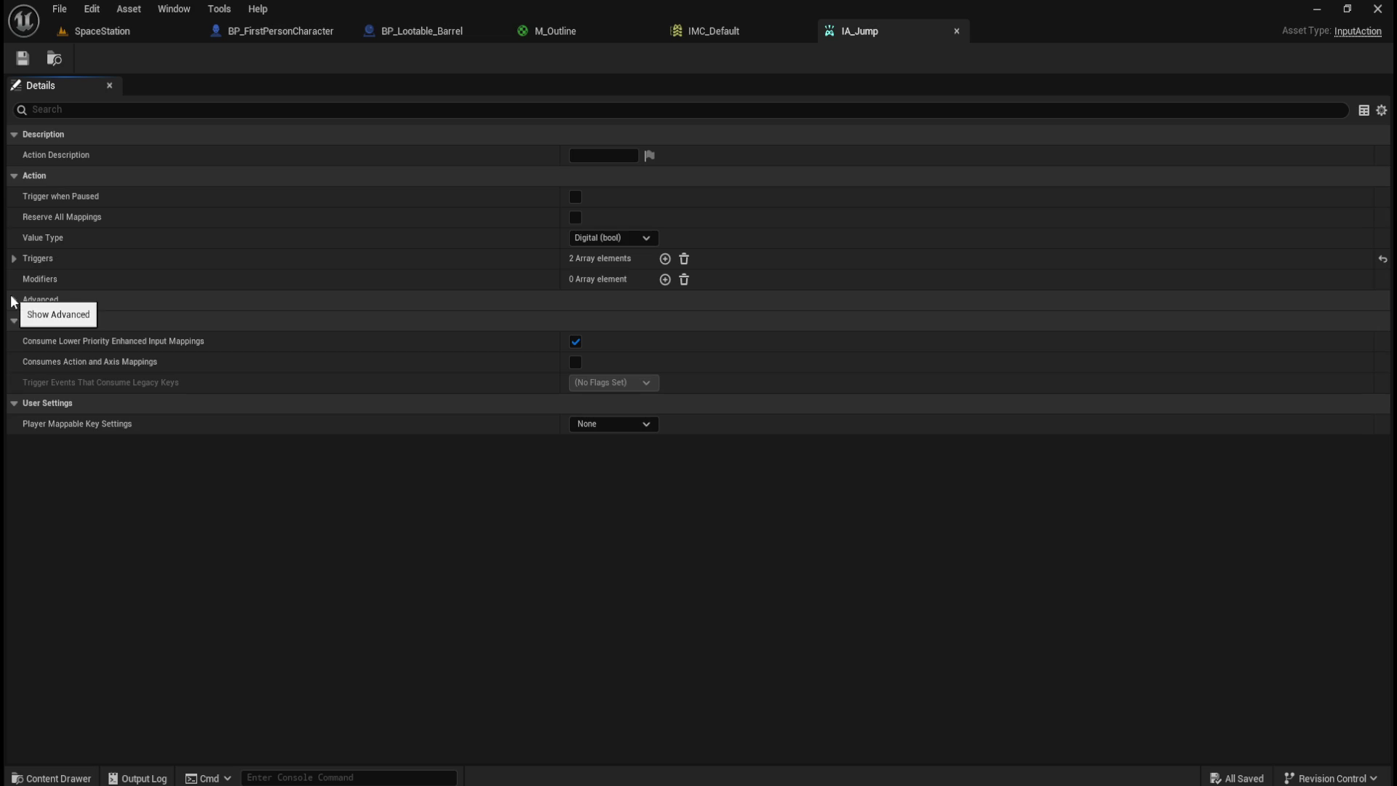
{"action": "left_click", "coordinate": [14, 261]}
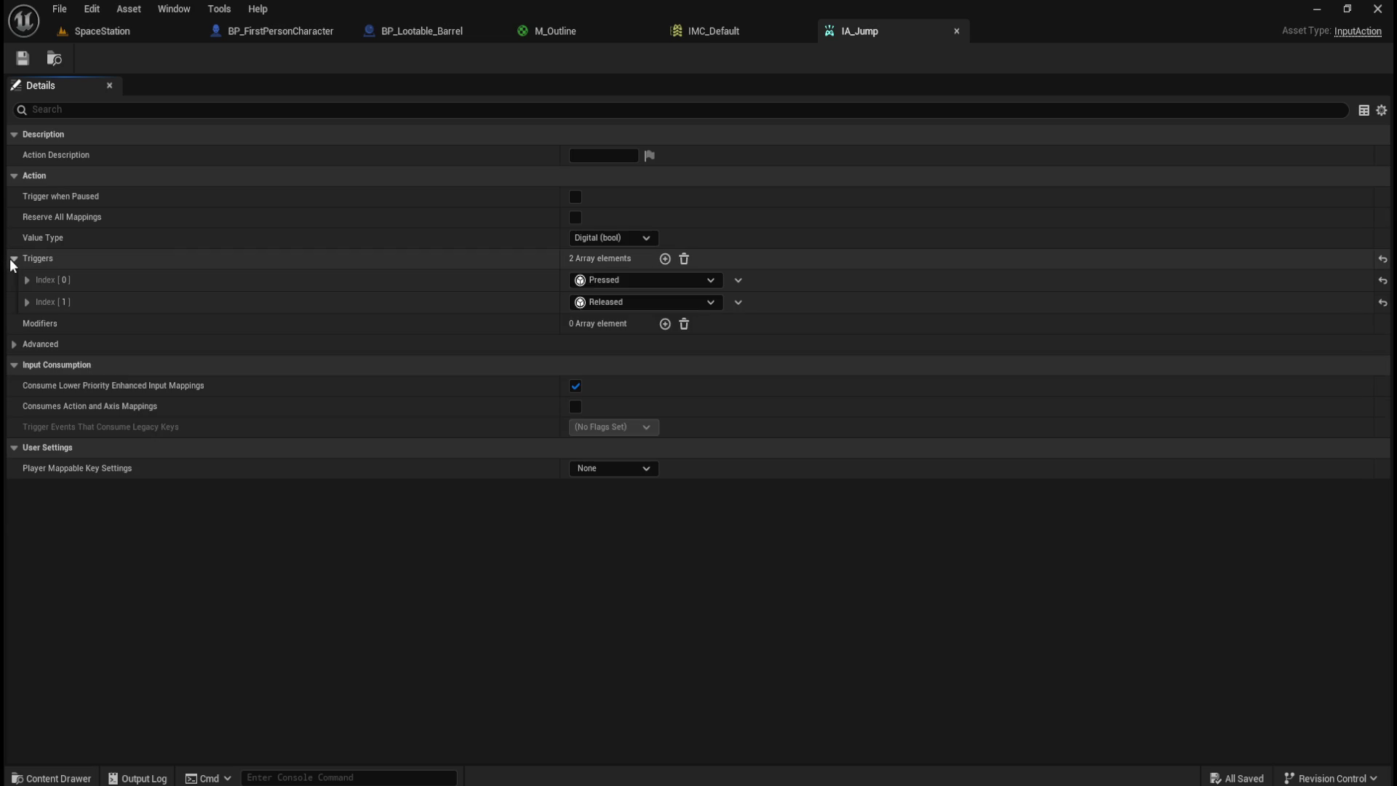
{"action": "left_click", "coordinate": [27, 281]}
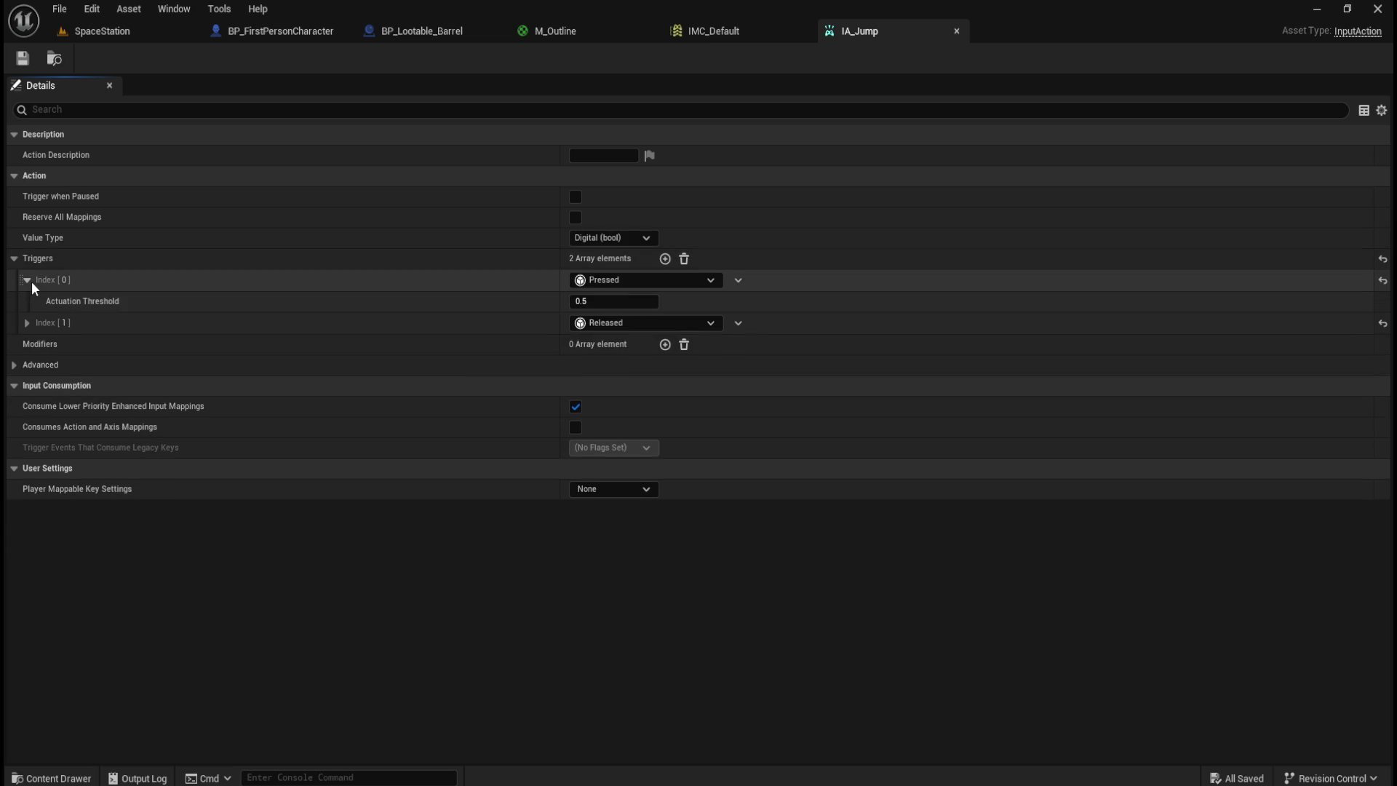
{"action": "left_click", "coordinate": [27, 323]}
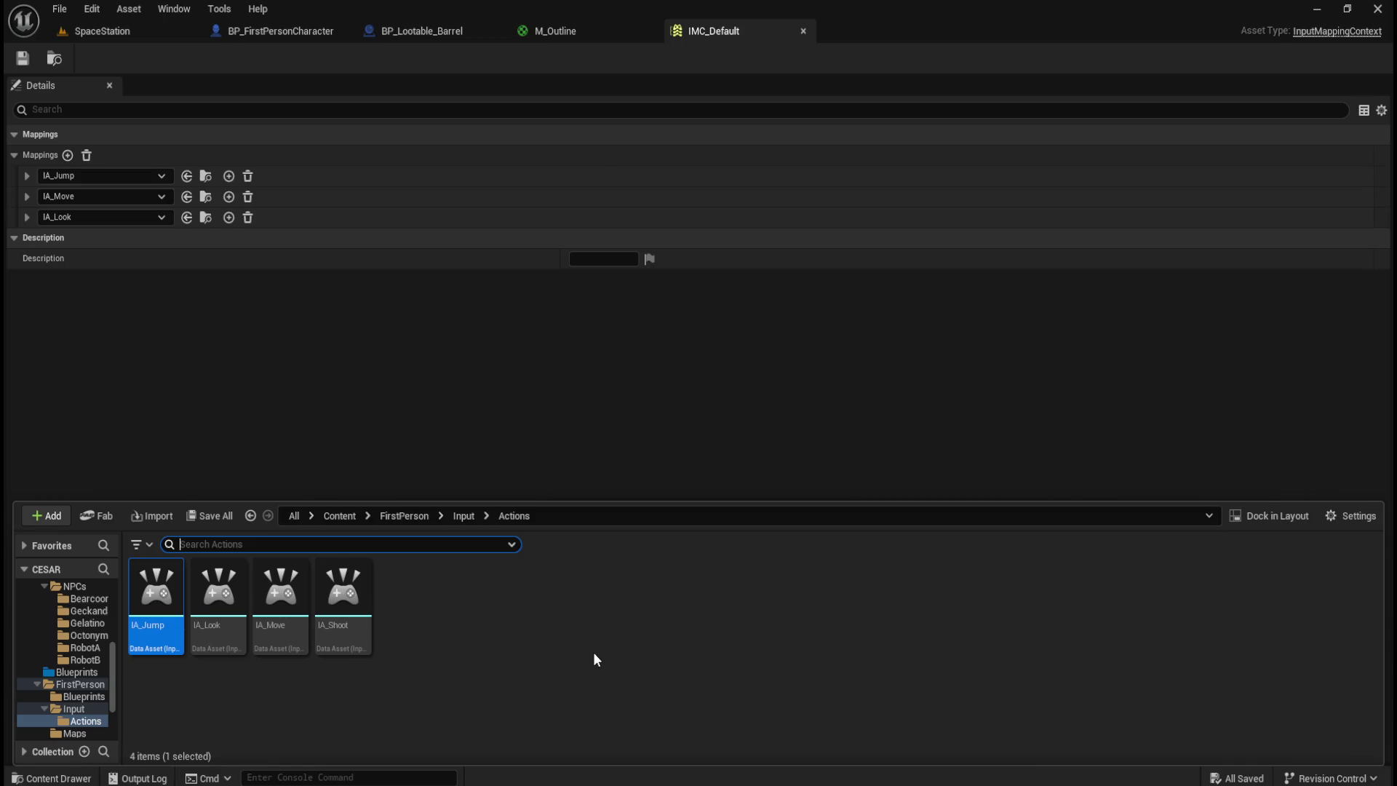
- Browse the Actions folder's new-asset menu and close it without creating anything
{"action": "right_click", "coordinate": [591, 655]}
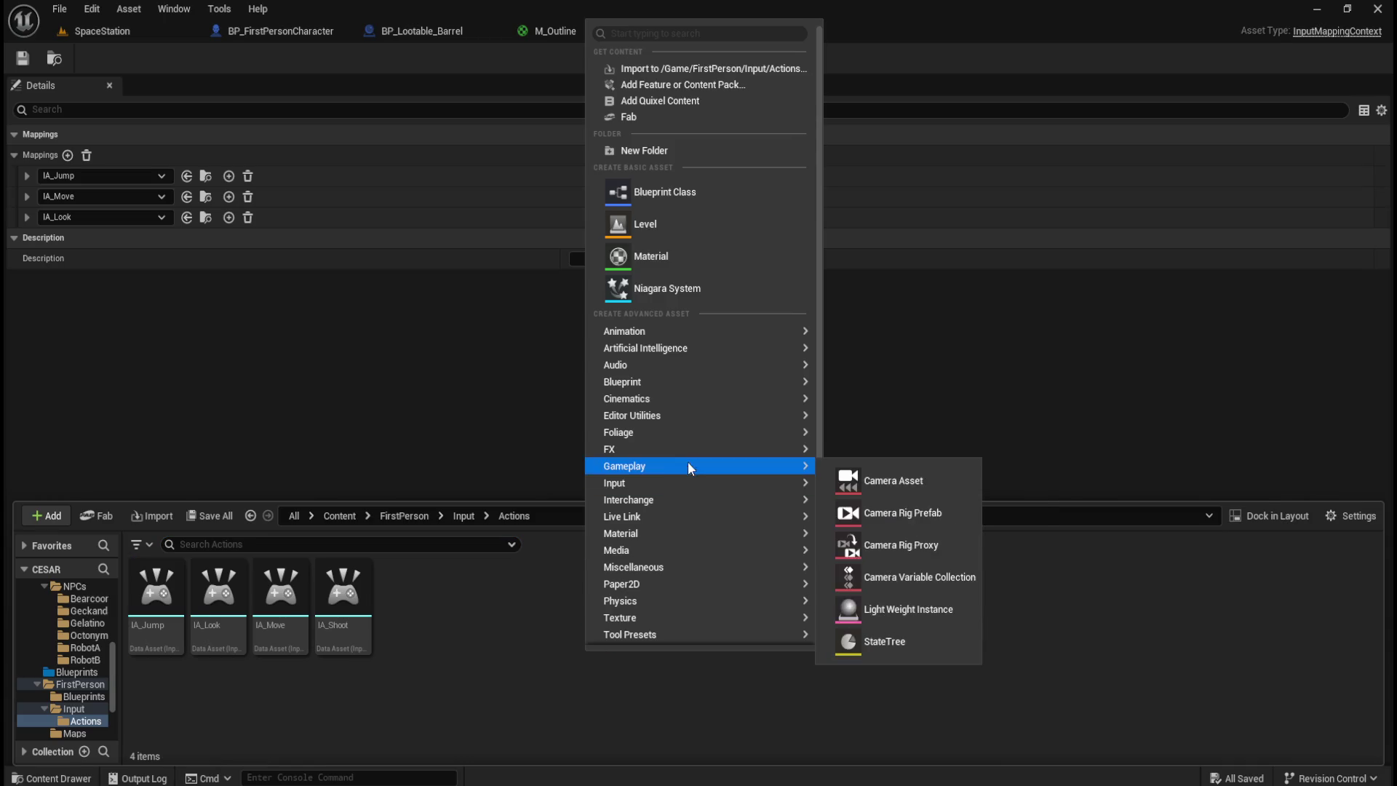
{"action": "mouse_move", "coordinate": [684, 483]}
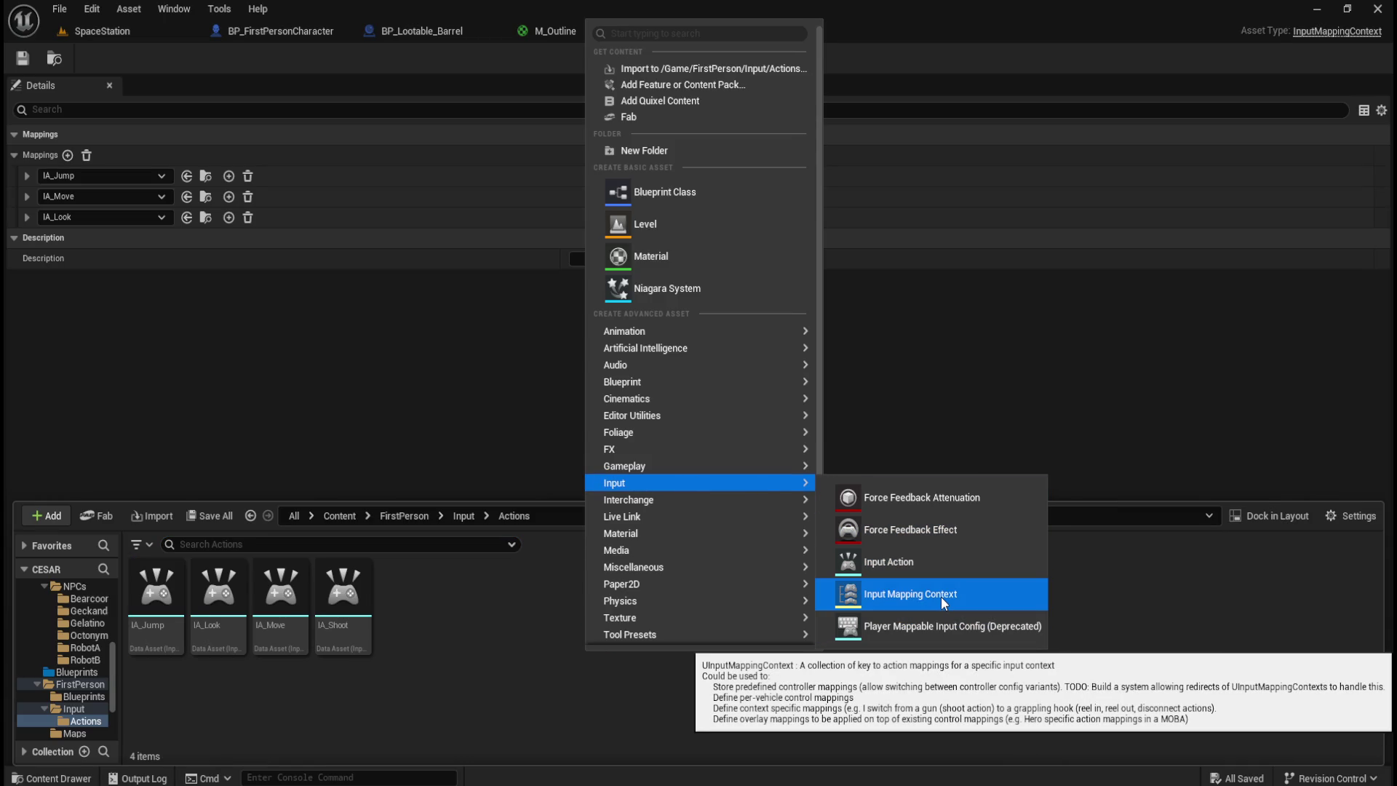
{"action": "left_click", "coordinate": [882, 21]}
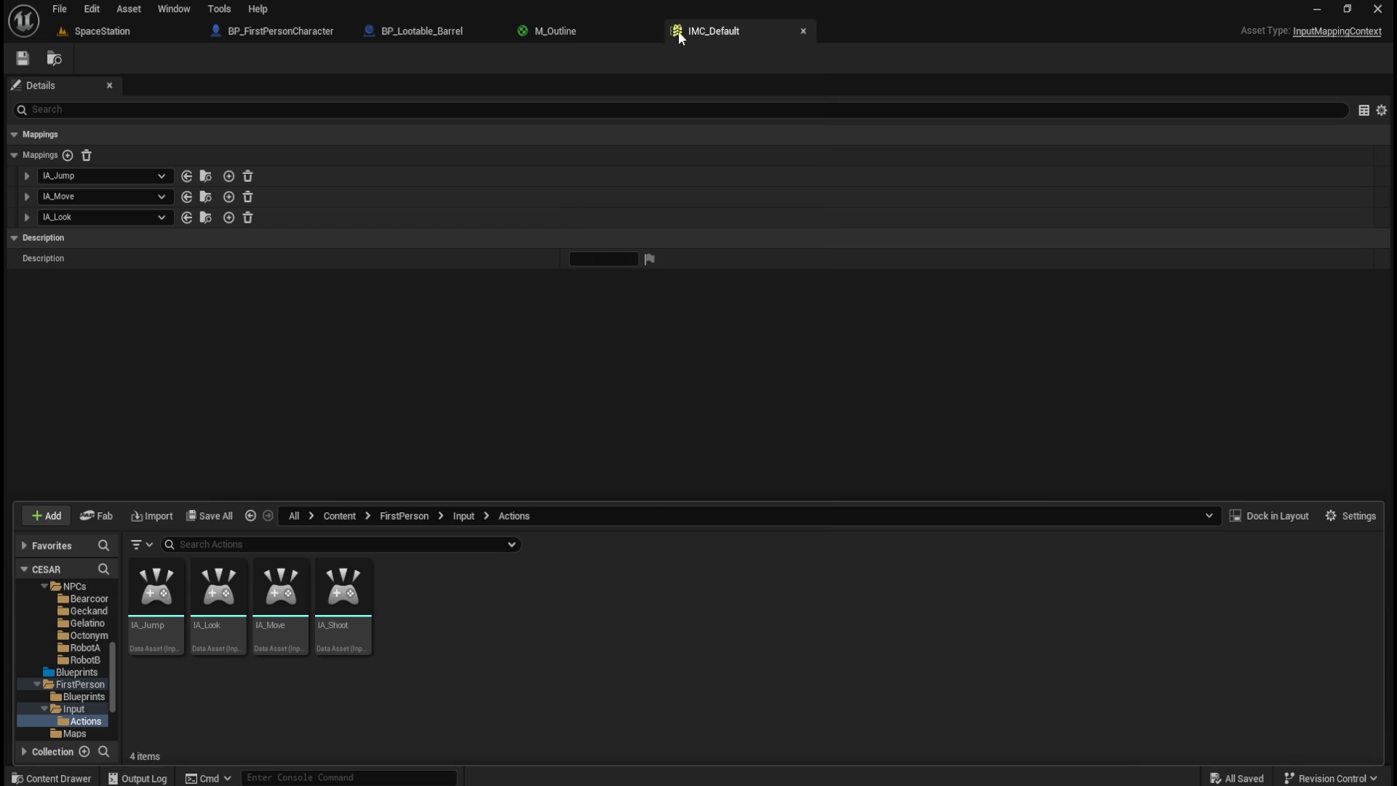
- Recheck IA_Move's key bindings, then go up to the Input folder in the Content Drawer
{"action": "left_click", "coordinate": [26, 196]}
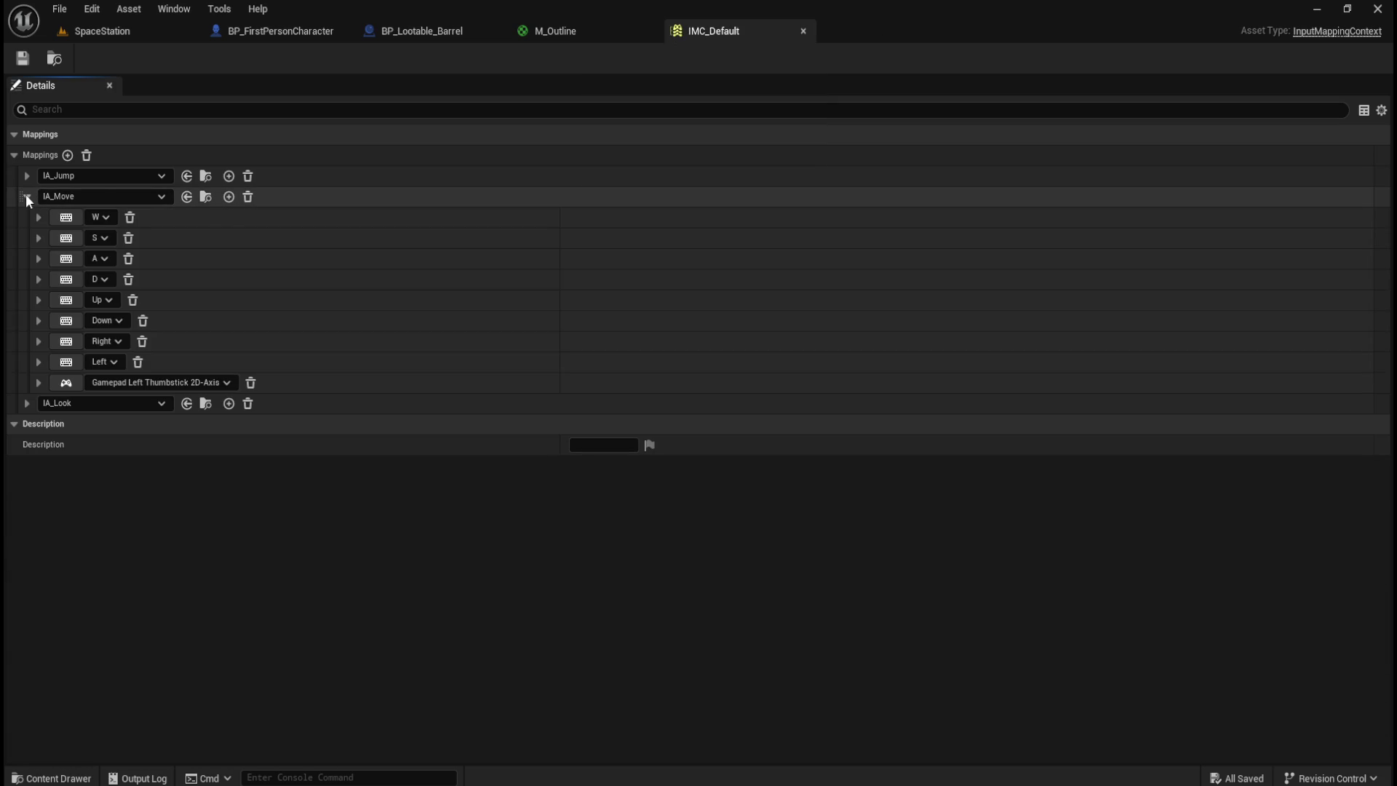
{"action": "left_click", "coordinate": [27, 196]}
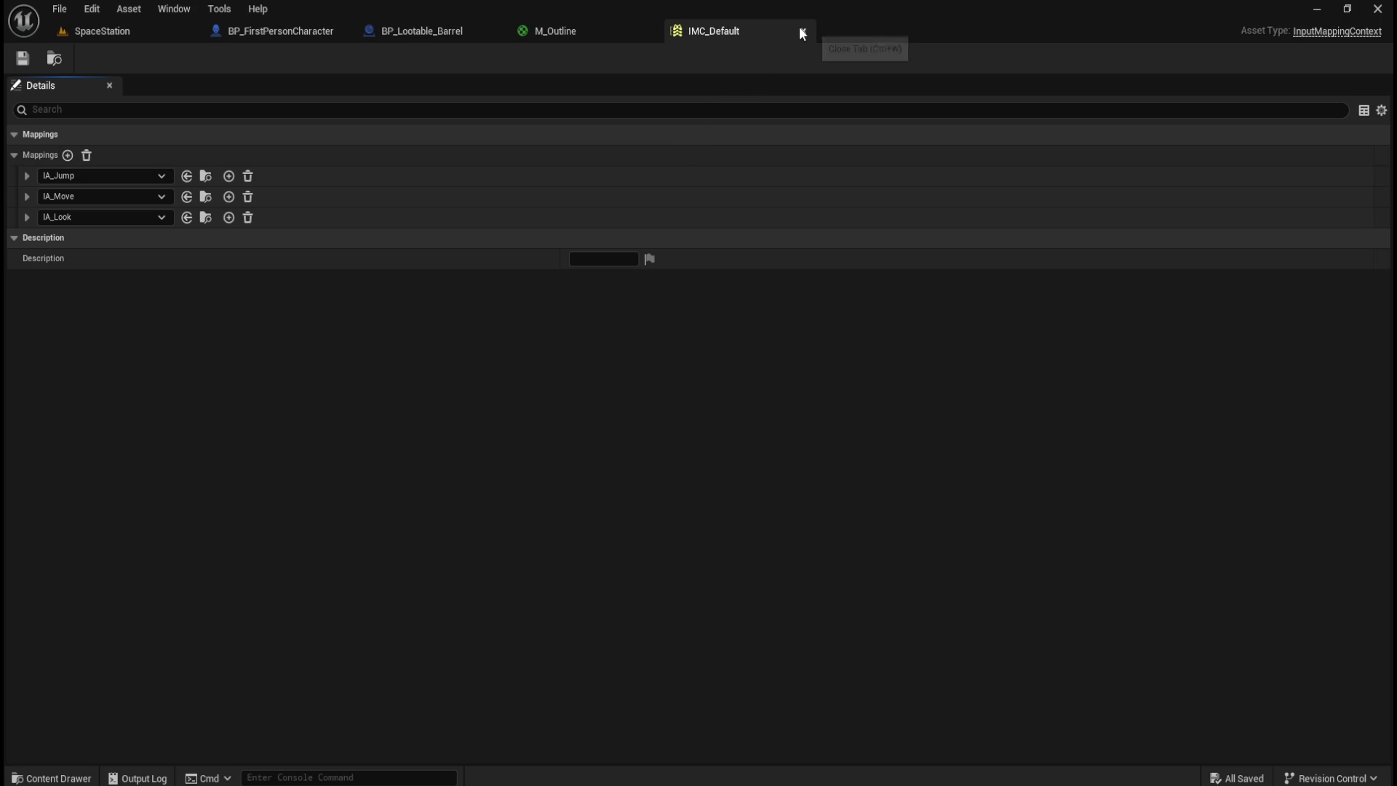
{"action": "key", "text": "ctrl+space"}
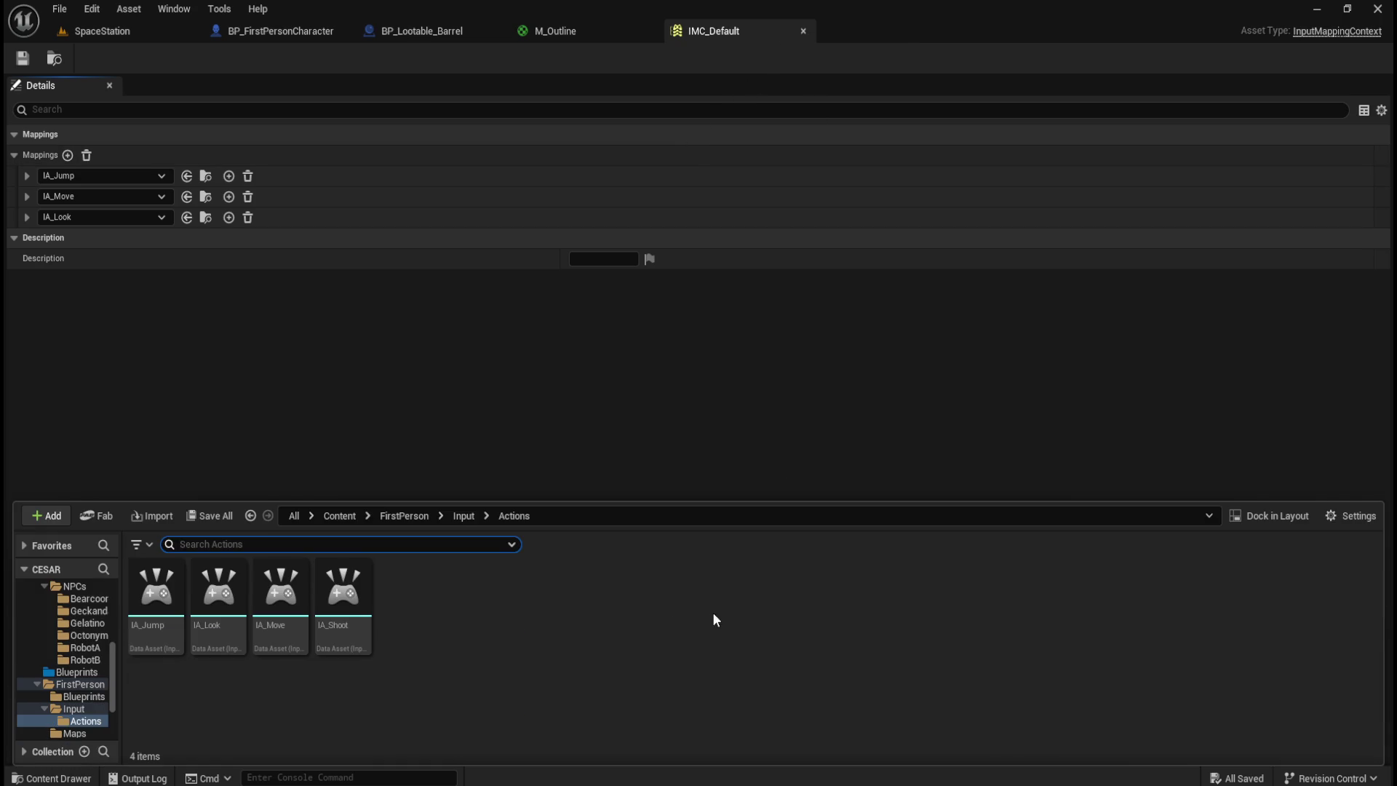
{"action": "left_click", "coordinate": [460, 515]}
- Open IMC_Weapons and show IA_Shoot's Left Mouse Button and Gamepad Right Trigger bindings
{"action": "left_click", "coordinate": [285, 612]}
{"action": "double_click", "coordinate": [286, 613]}
{"action": "left_click", "coordinate": [14, 155]}
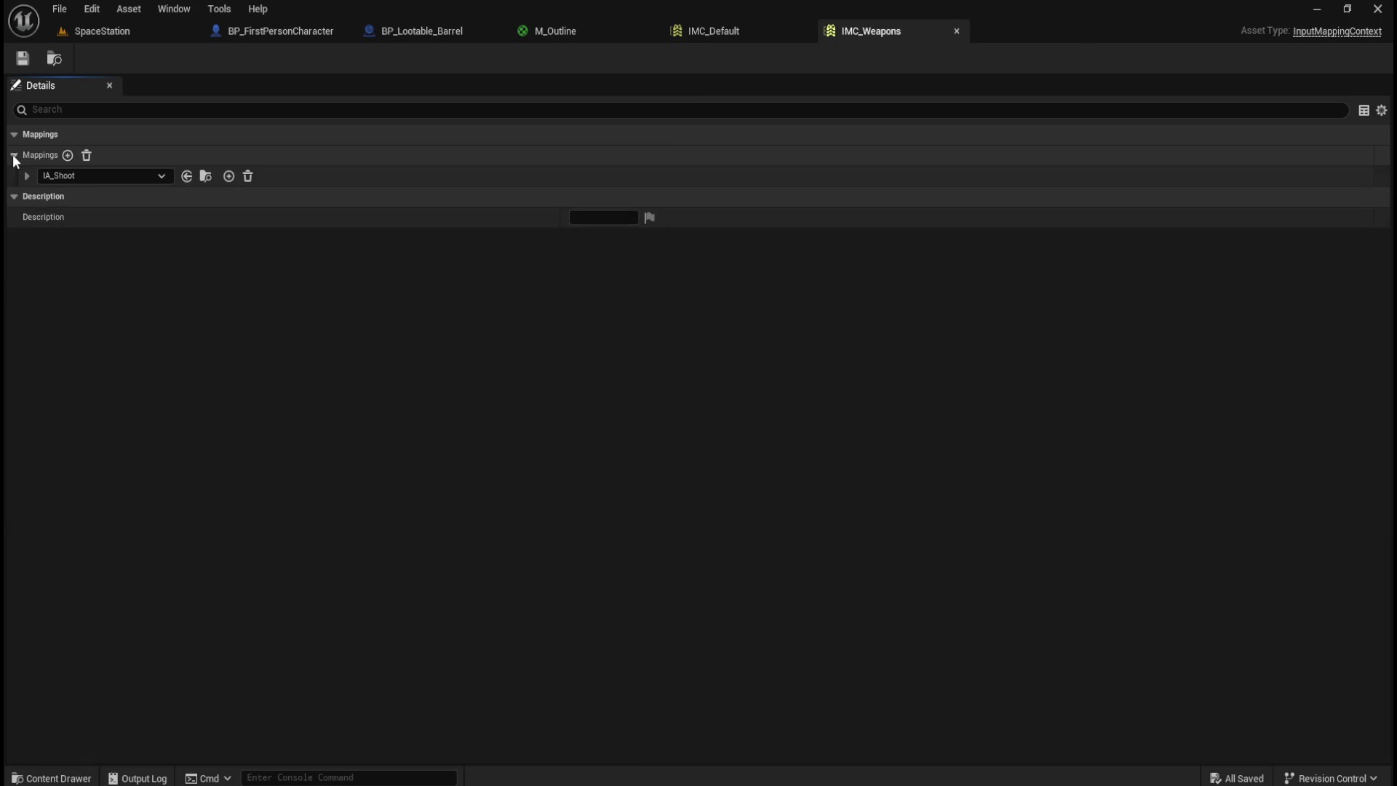
{"action": "left_click", "coordinate": [26, 176]}
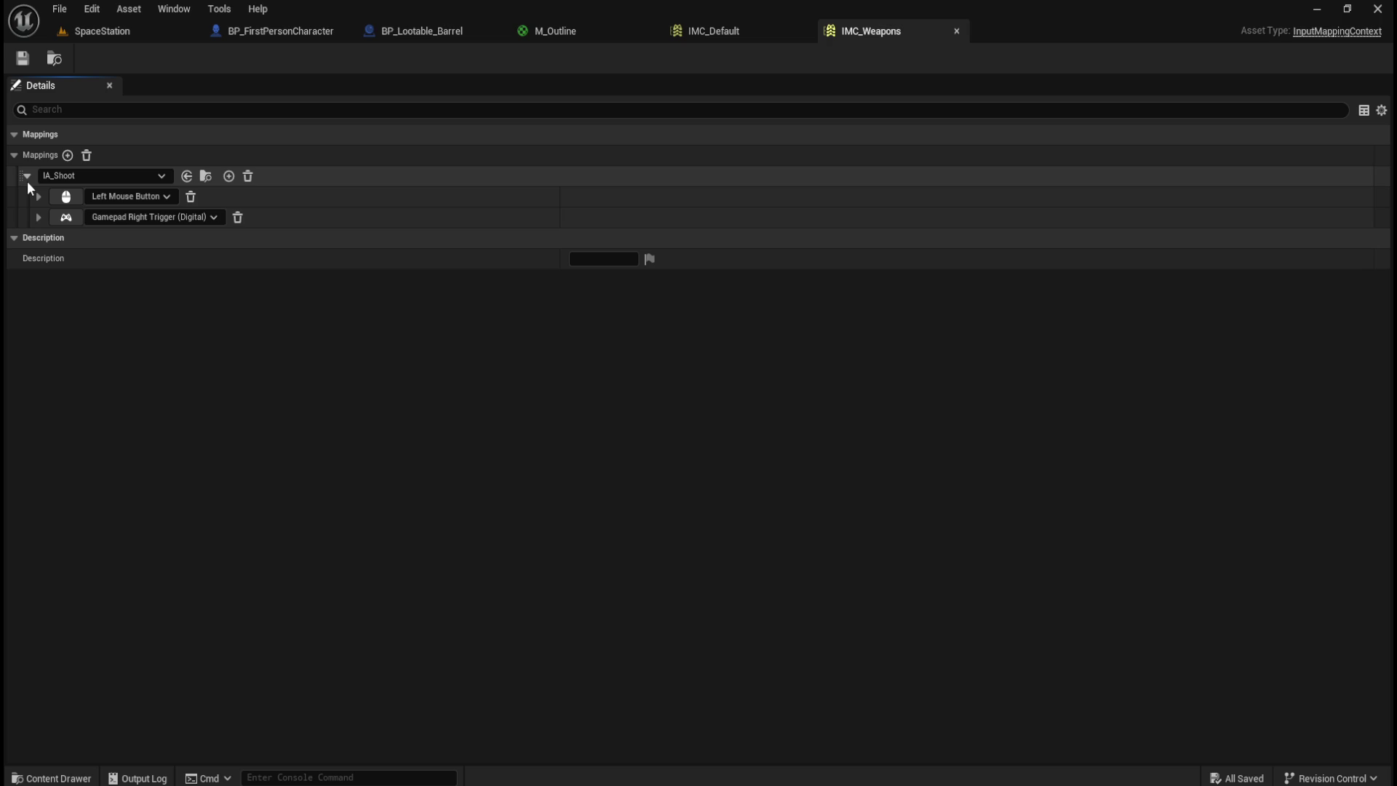
- Compare the IMC_Weapons and IMC_Default tabs, ending on IMC_Default with the Content Drawer open
{"action": "left_click", "coordinate": [727, 34]}
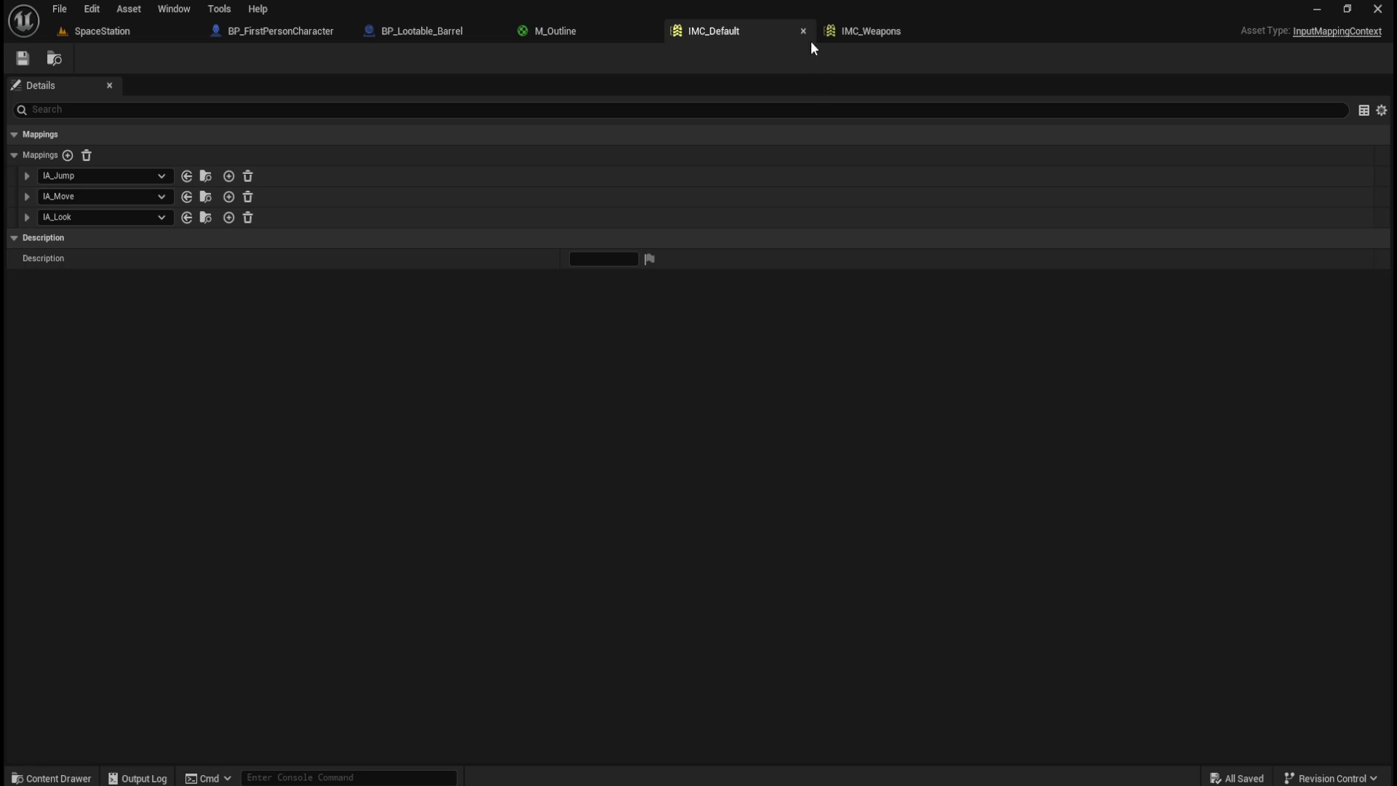
{"action": "left_click", "coordinate": [888, 29]}
{"action": "left_click", "coordinate": [717, 29]}
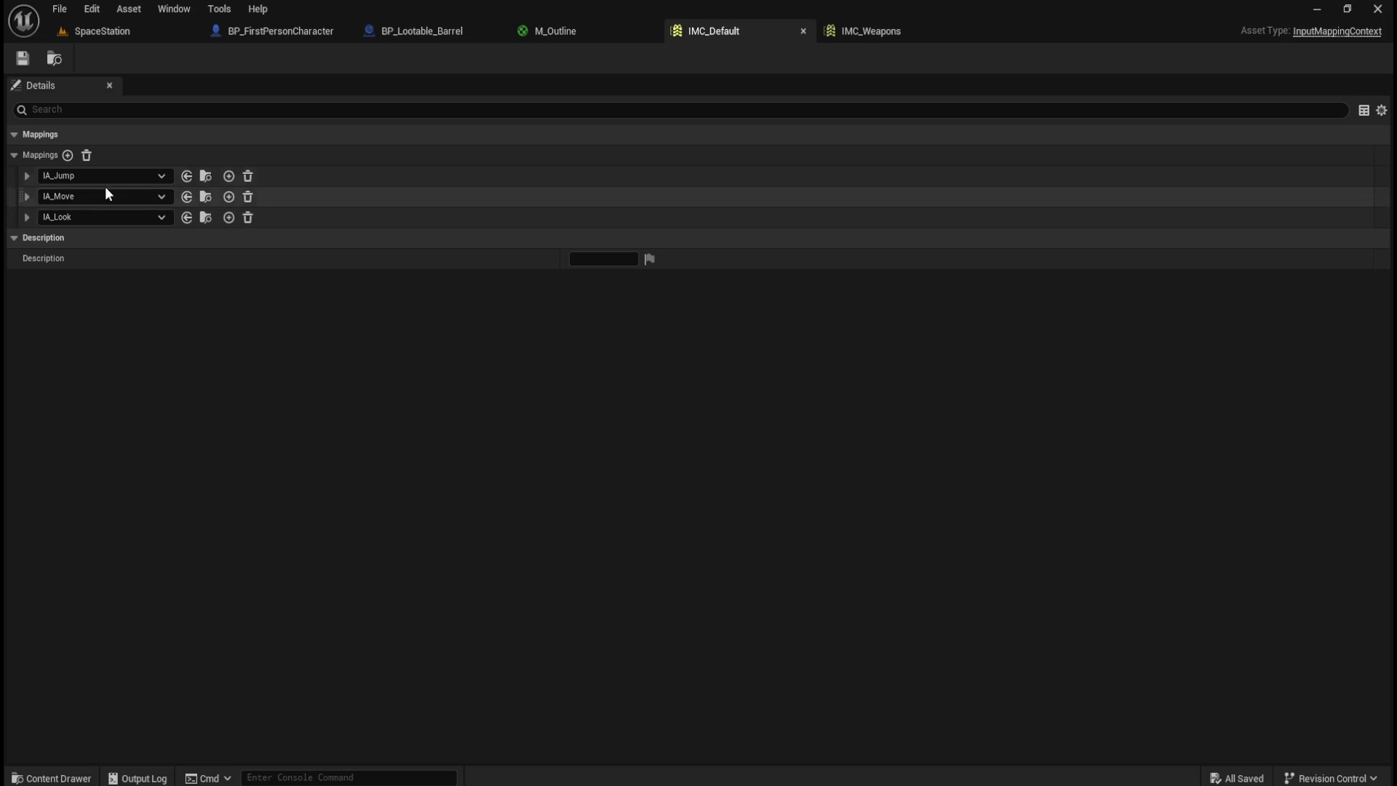
{"action": "key", "text": "ctrl+space"}
{"action": "left_click", "coordinate": [166, 582]}
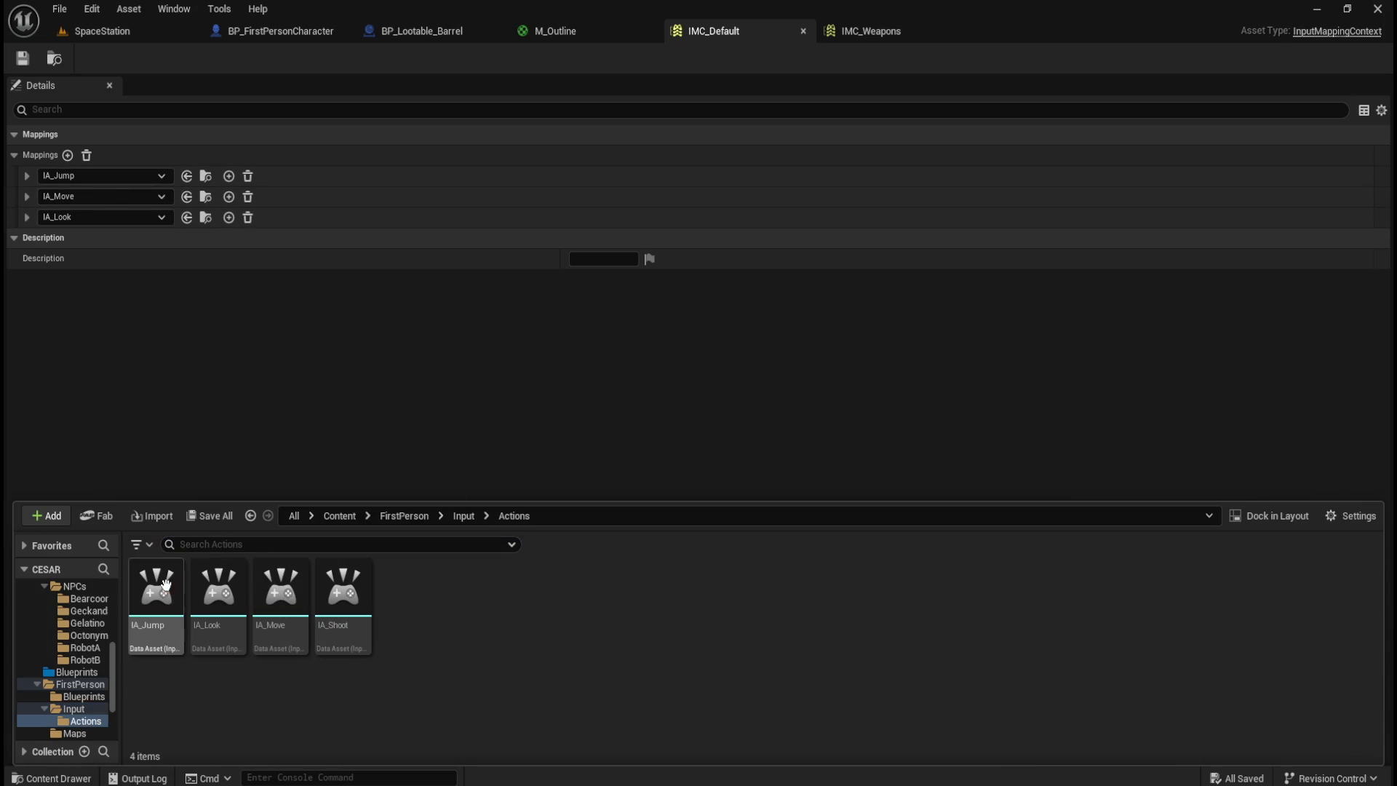
- Open IA_Move and review its Axis2D value type, Advanced and Player Mappable Key Settings
{"action": "double_click", "coordinate": [275, 650]}
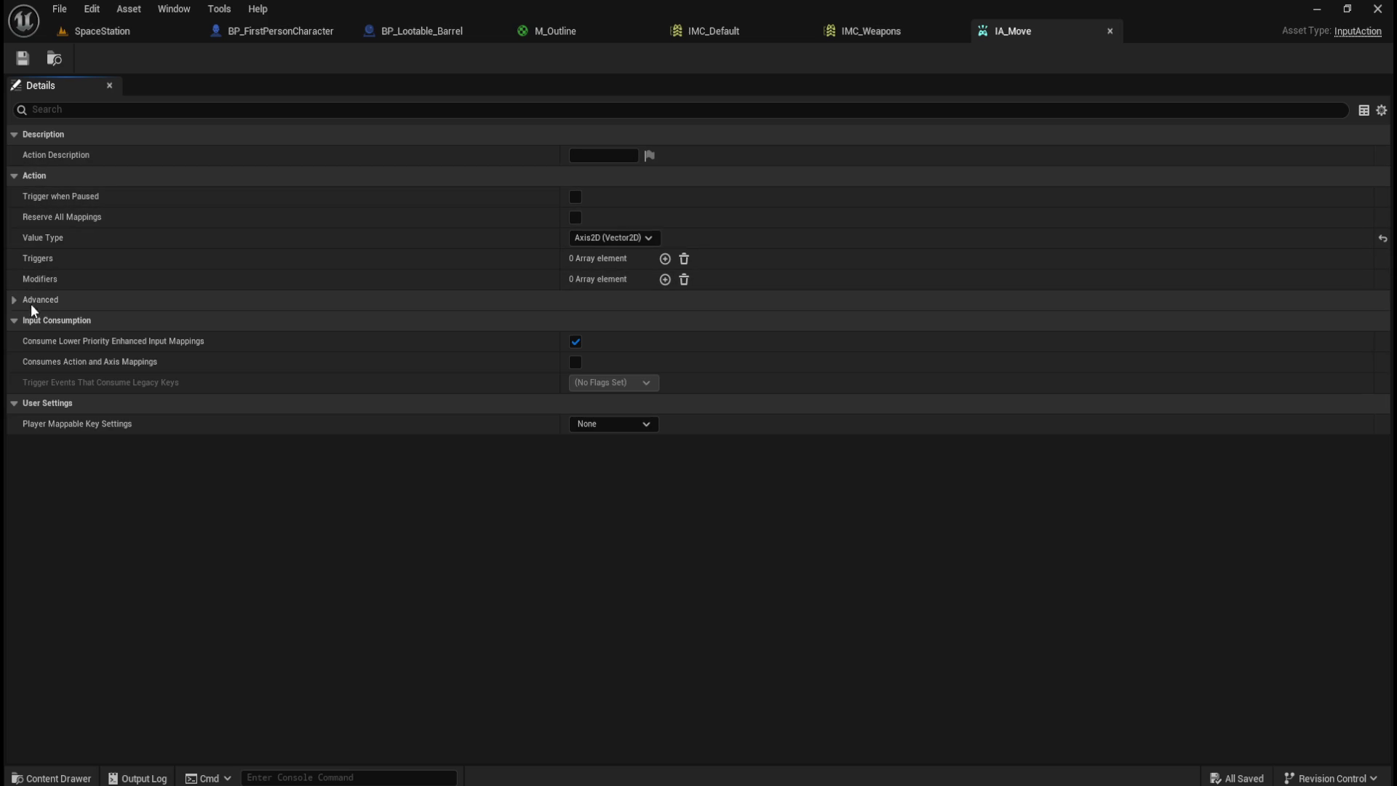
{"action": "left_click", "coordinate": [15, 305]}
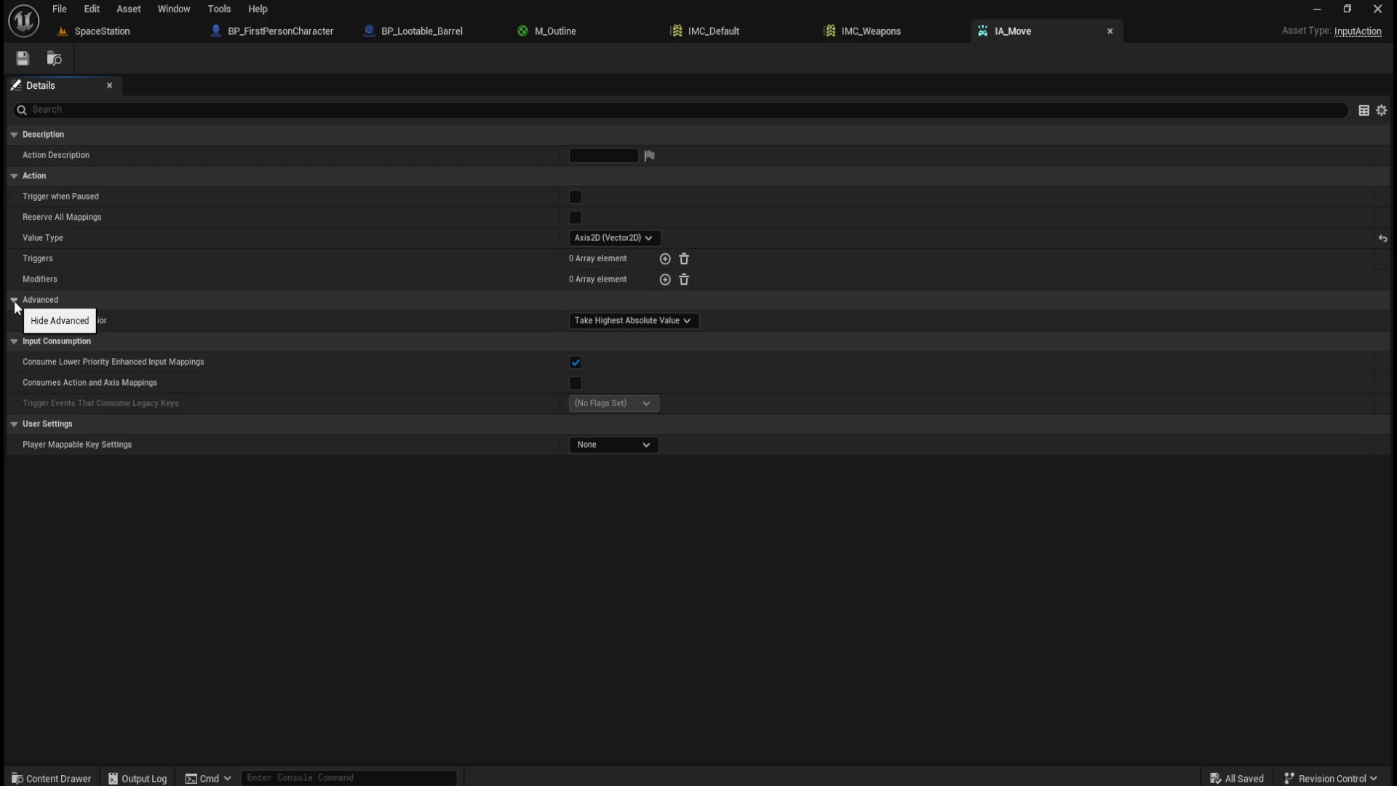
{"action": "left_click", "coordinate": [14, 304]}
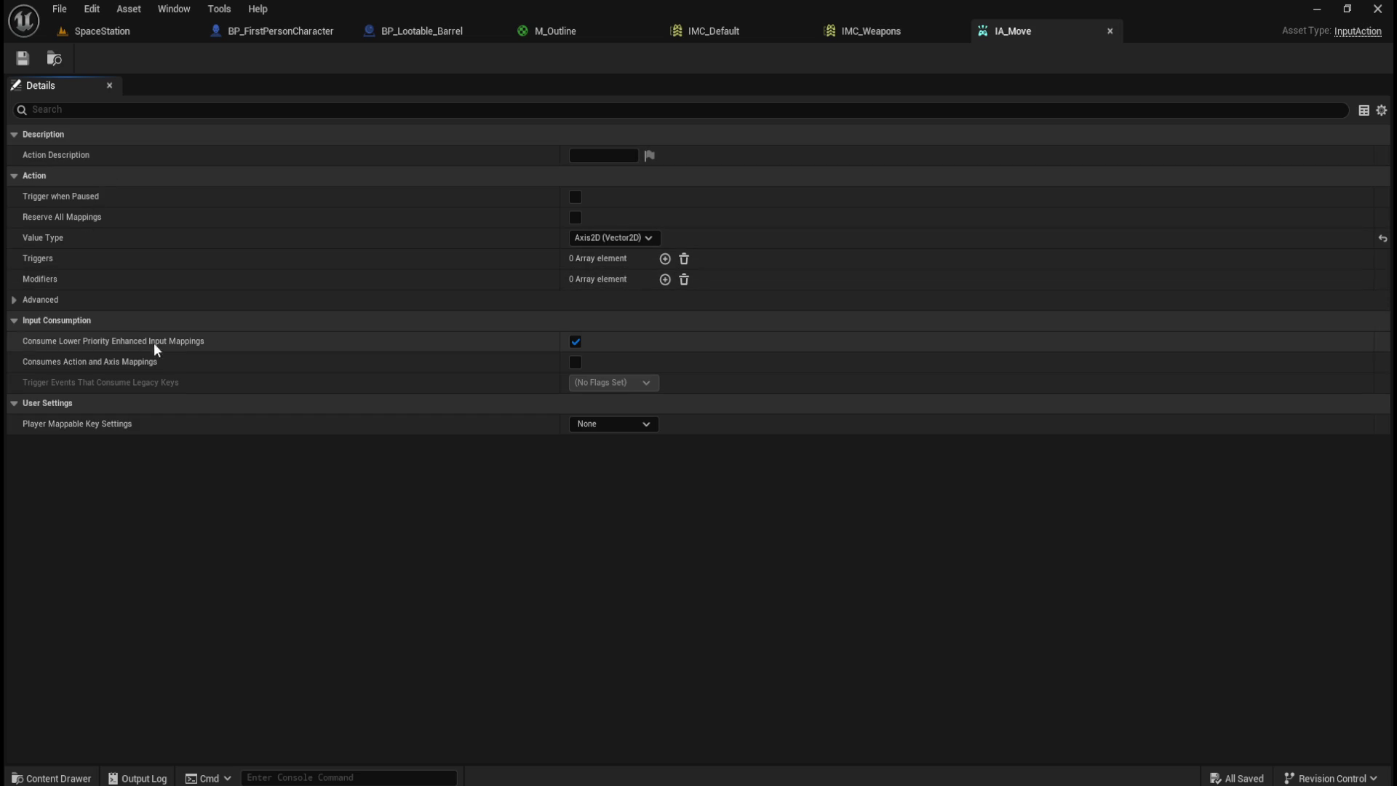
{"action": "left_click", "coordinate": [618, 424]}
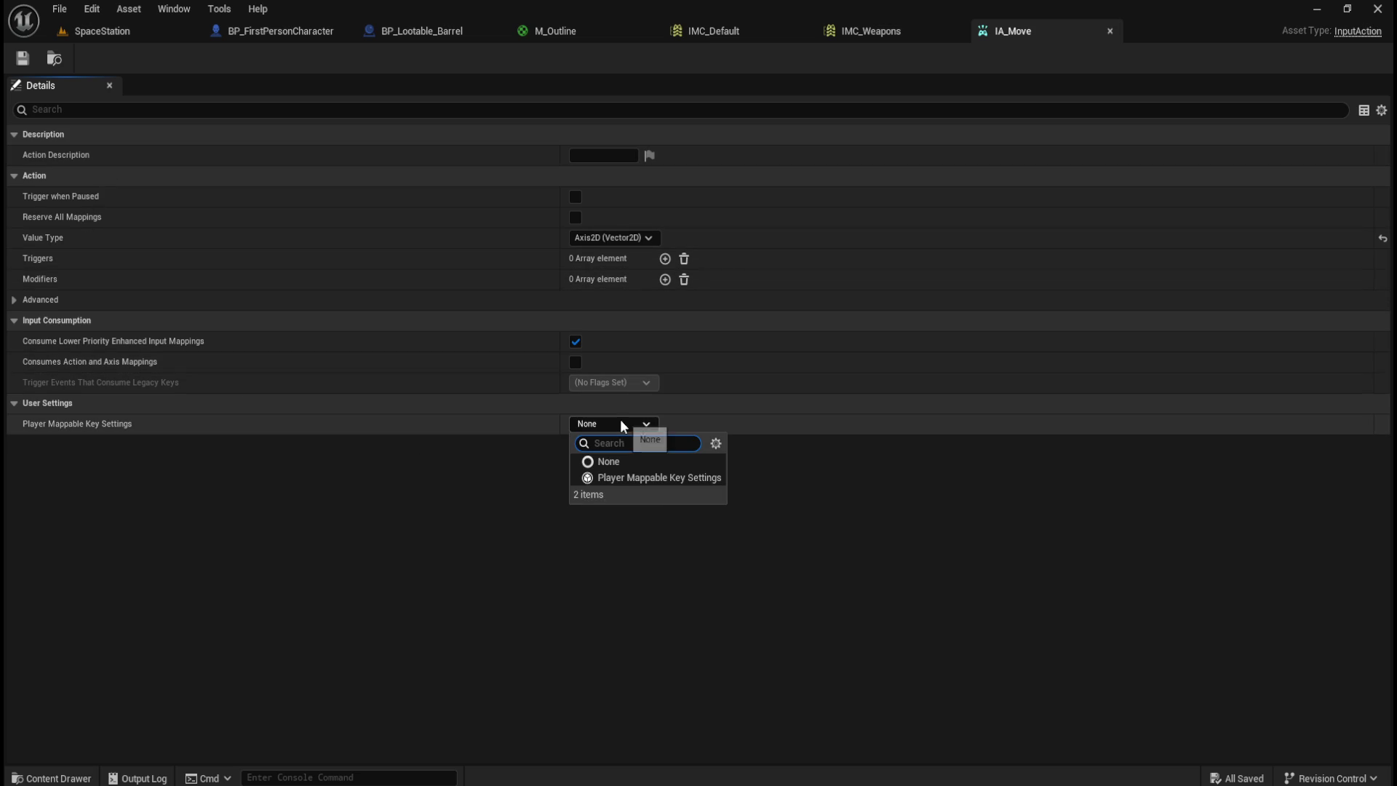
{"action": "left_click", "coordinate": [274, 504]}
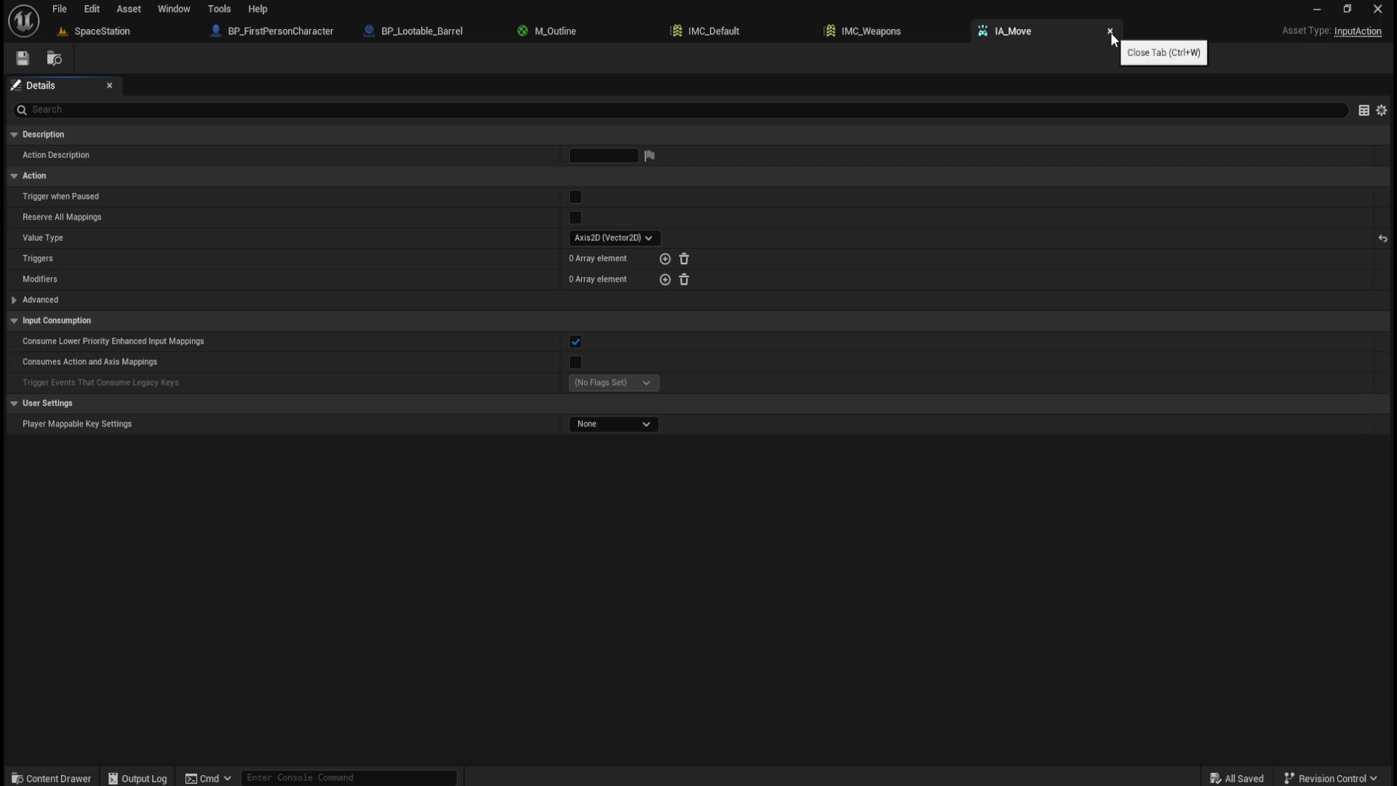
- Close the IA_Move tab and switch over to the BP_Lootable_Barrel blueprint
{"action": "left_click", "coordinate": [1110, 32]}
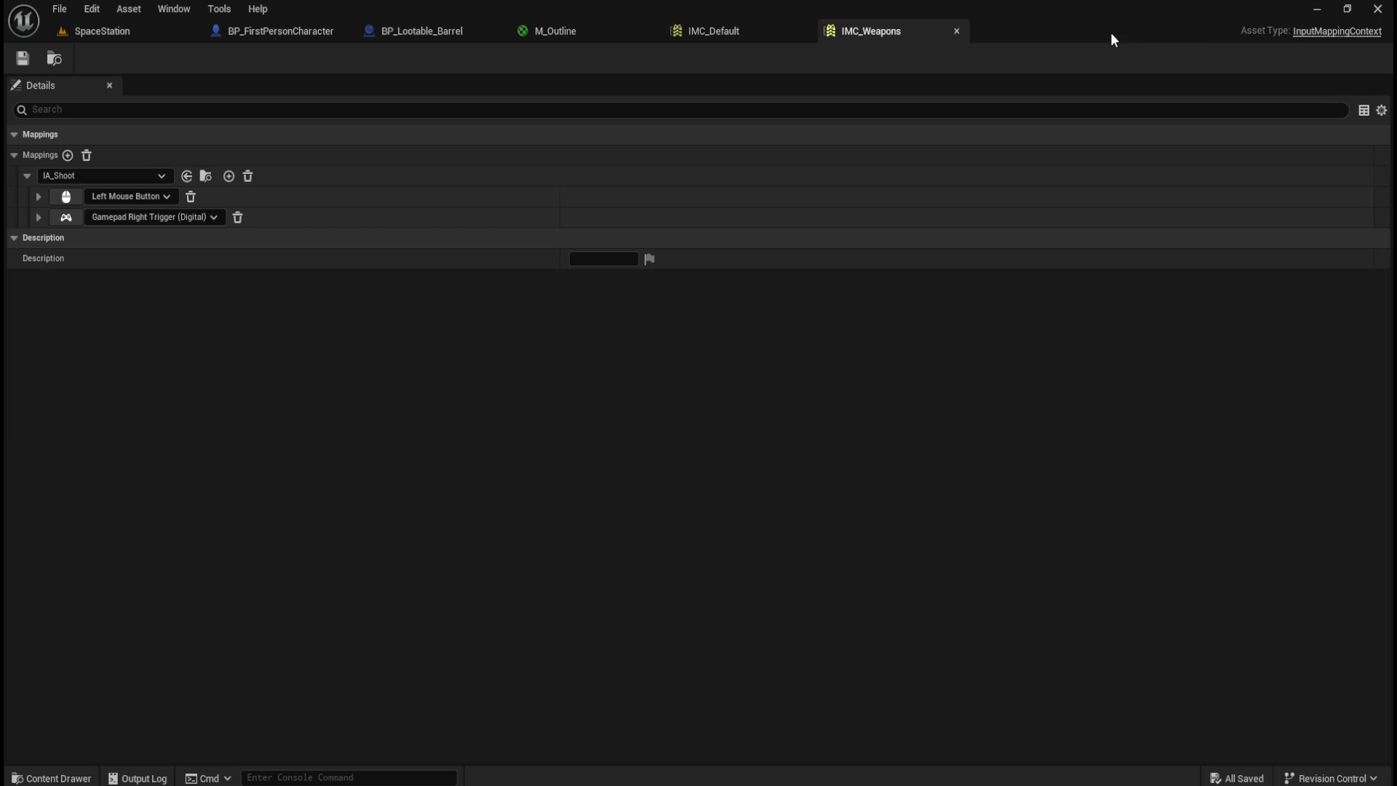
{"action": "left_click", "coordinate": [729, 32]}
{"action": "left_click", "coordinate": [561, 31]}
{"action": "left_click", "coordinate": [419, 30]}
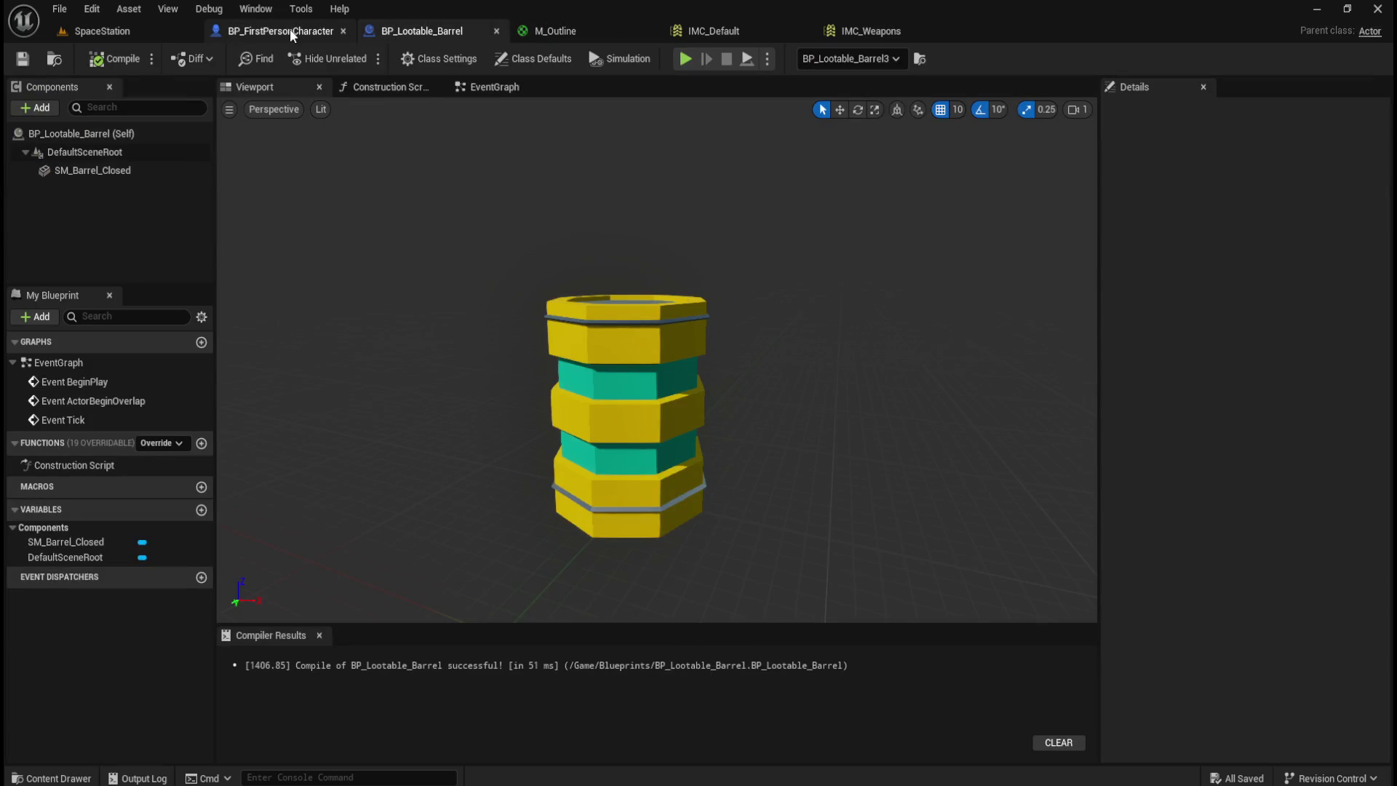
- Zoom around the BP_FirstPersonCharacter event graph, then return to the SpaceStation level
{"action": "left_click", "coordinate": [289, 29]}
{"action": "scroll", "coordinate": [542, 239], "scroll_direction": "down", "scroll_amount": 4}
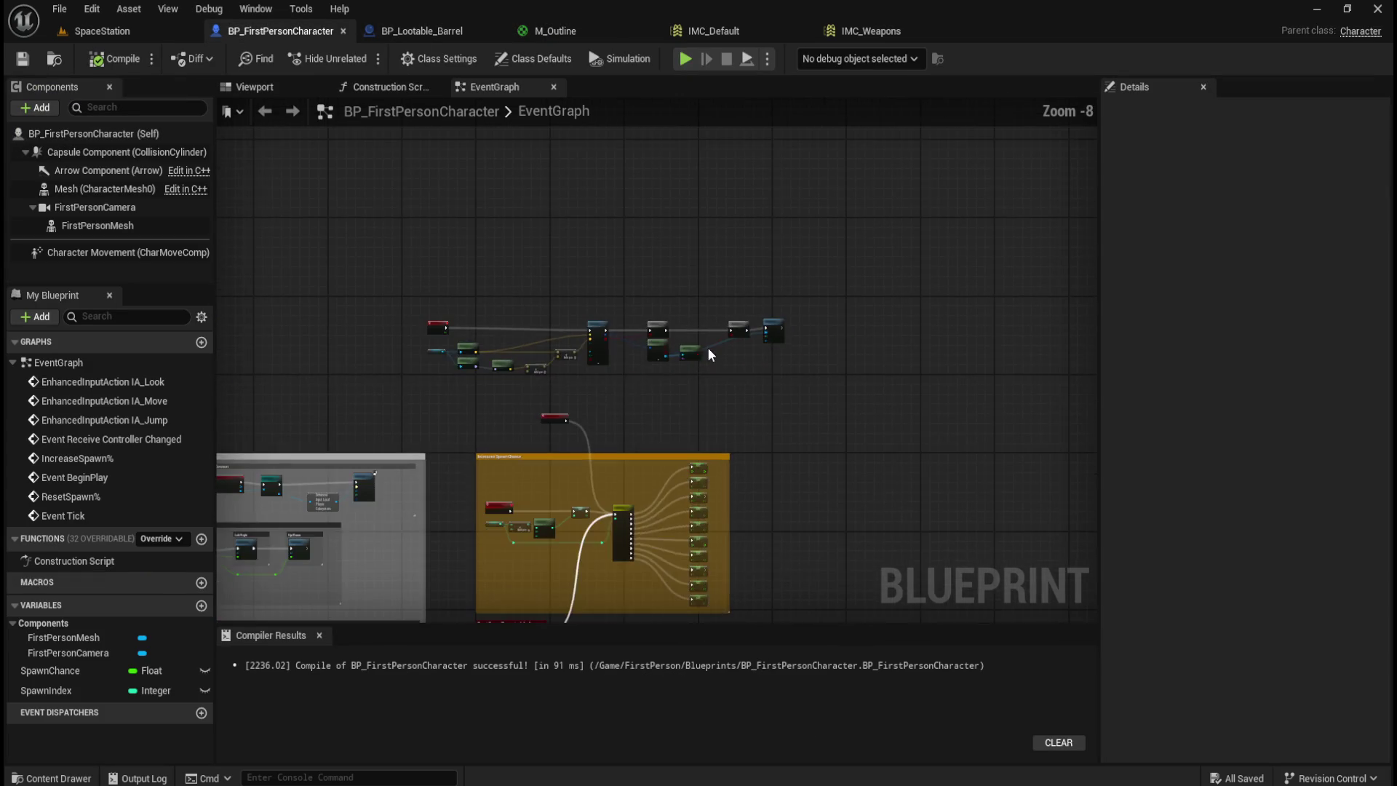
{"action": "scroll", "coordinate": [828, 182], "scroll_direction": "up", "scroll_amount": 1}
{"action": "scroll", "coordinate": [738, 260], "scroll_direction": "down", "scroll_amount": 1}
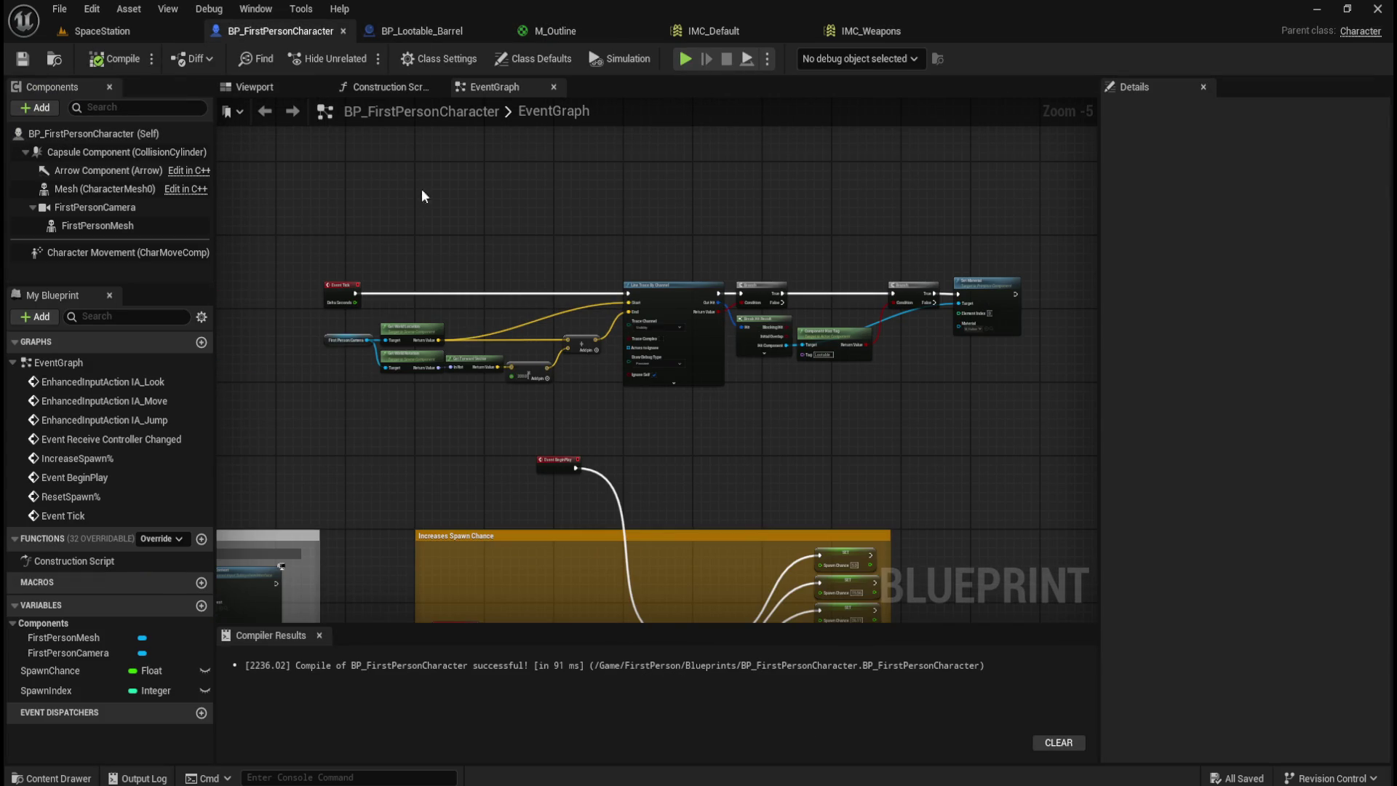
{"action": "left_click", "coordinate": [103, 32]}
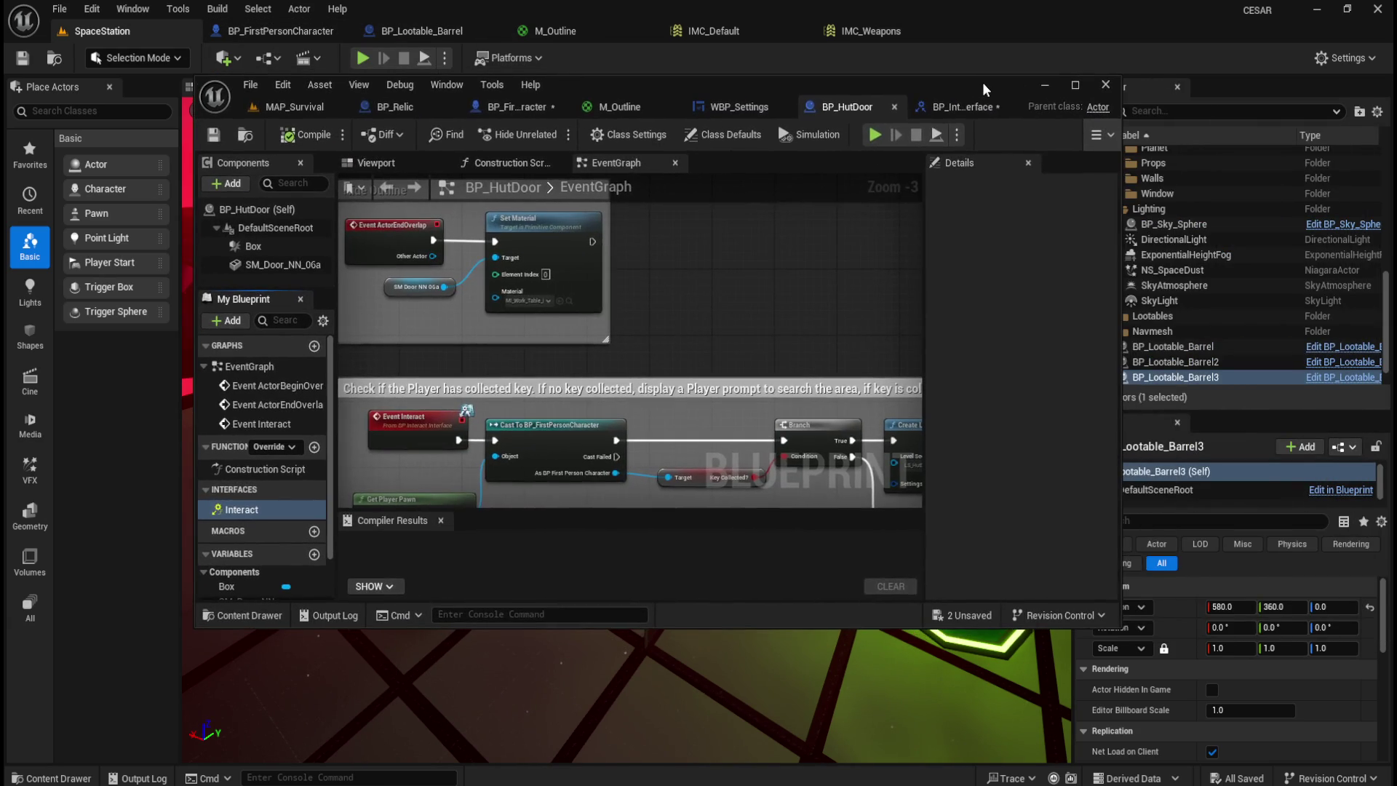
- Zoom to 1:1 on BP_HutDoor's Event Interact node, select it, then view BP_FirstPersonCharacter's graph
{"action": "scroll", "coordinate": [824, 232], "scroll_direction": "down", "scroll_amount": 2}
{"action": "scroll", "coordinate": [832, 217], "scroll_direction": "up", "scroll_amount": 2}
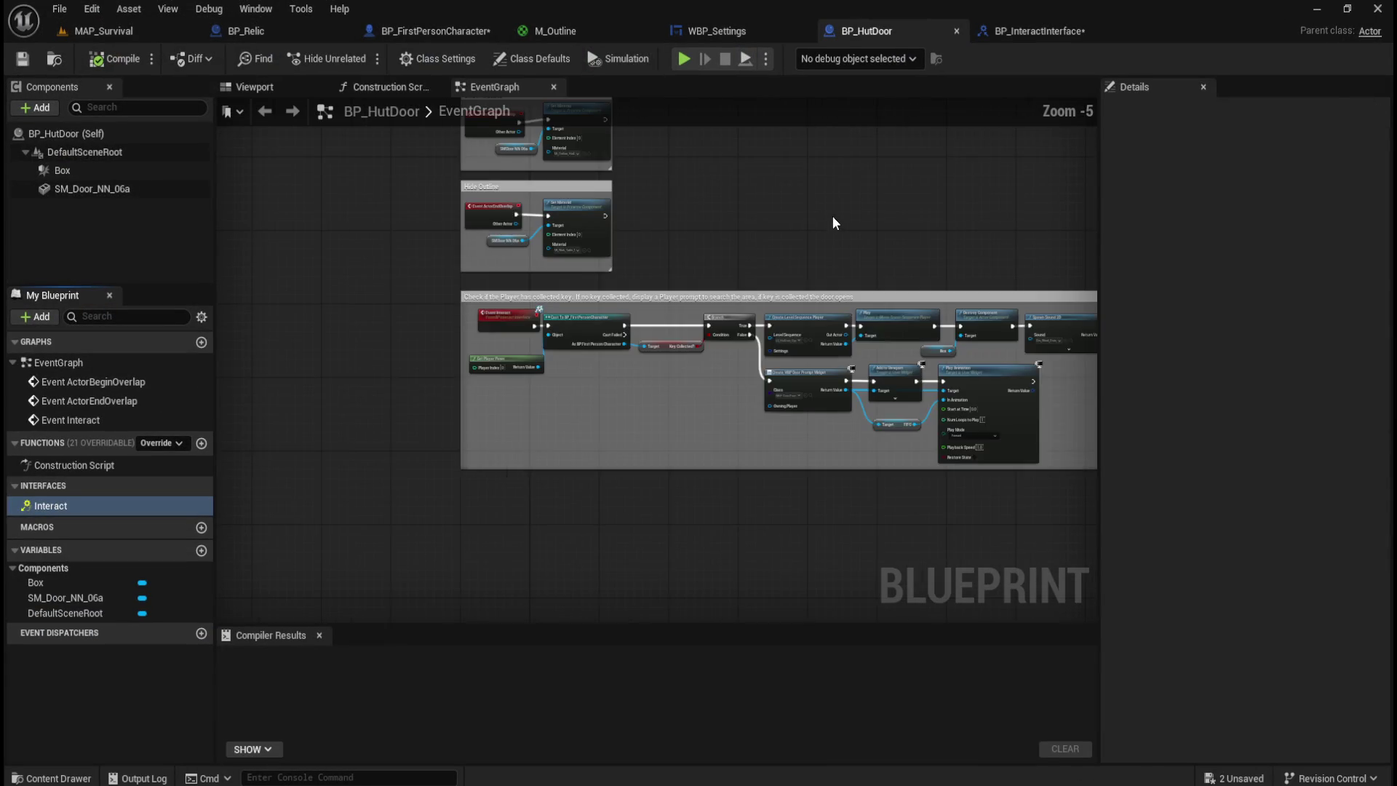
{"action": "scroll", "coordinate": [325, 375], "scroll_direction": "up", "scroll_amount": 1}
{"action": "scroll", "coordinate": [326, 378], "scroll_direction": "up", "scroll_amount": 2}
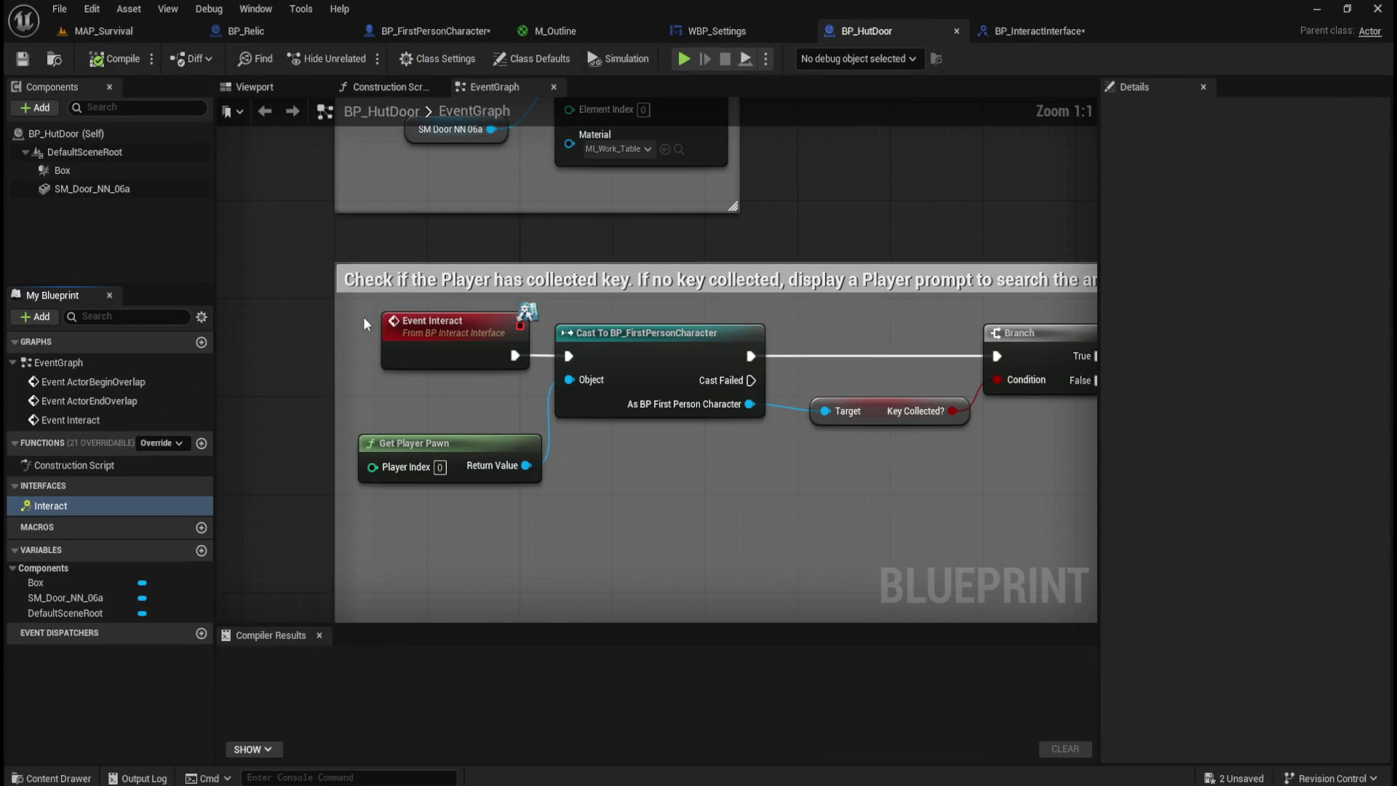
{"action": "left_click_drag", "start_coordinate": [359, 294], "coordinate": [538, 393]}
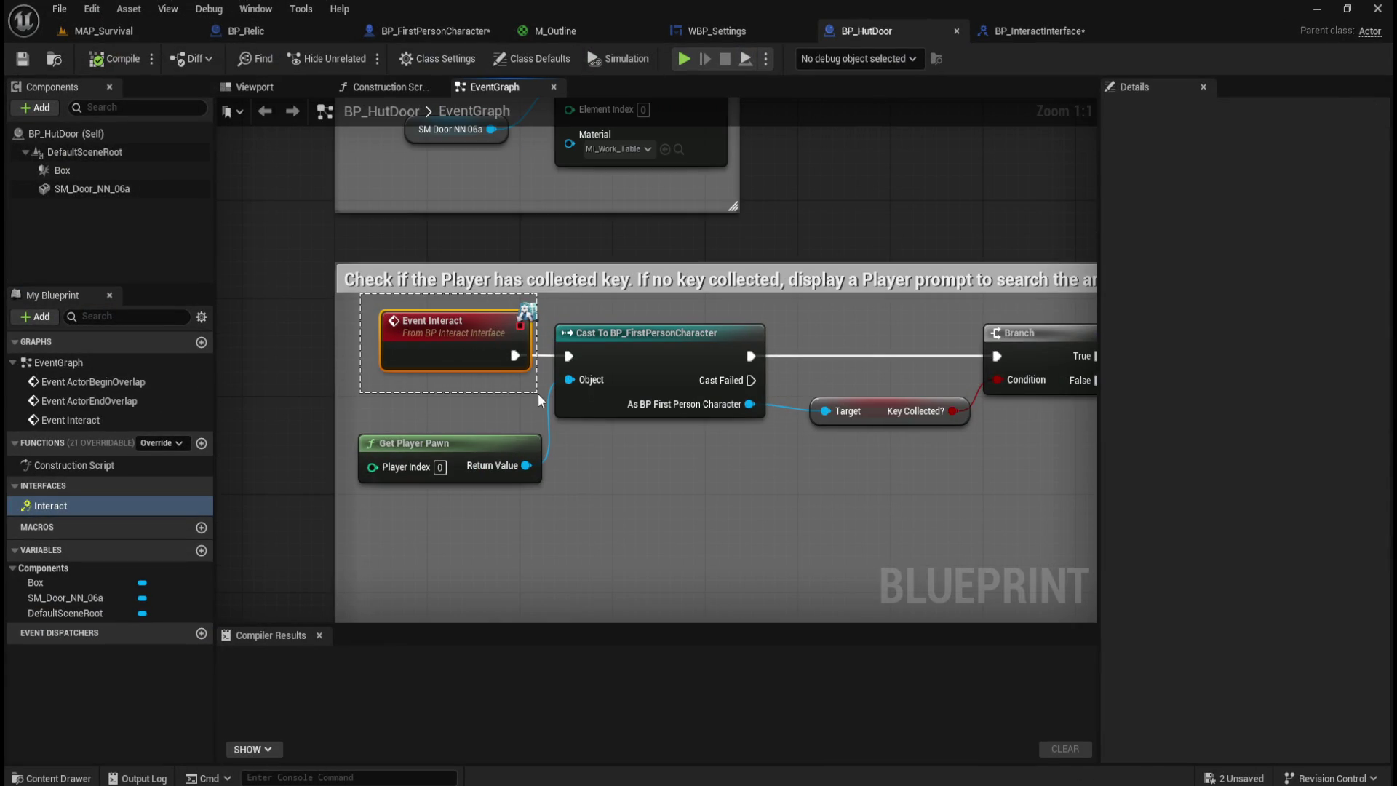
{"action": "left_click_drag", "start_coordinate": [539, 393], "coordinate": [539, 393]}
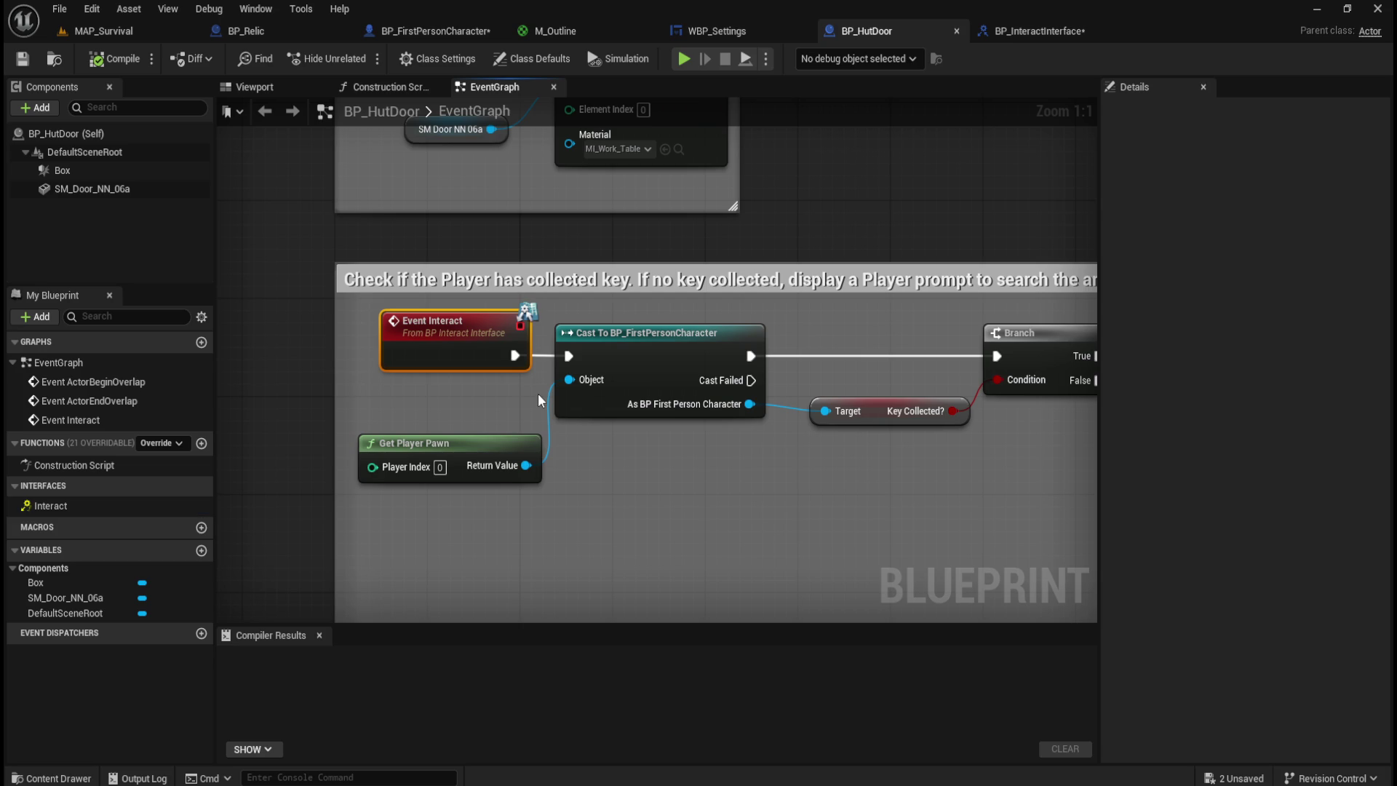
{"action": "left_click", "coordinate": [695, 457]}
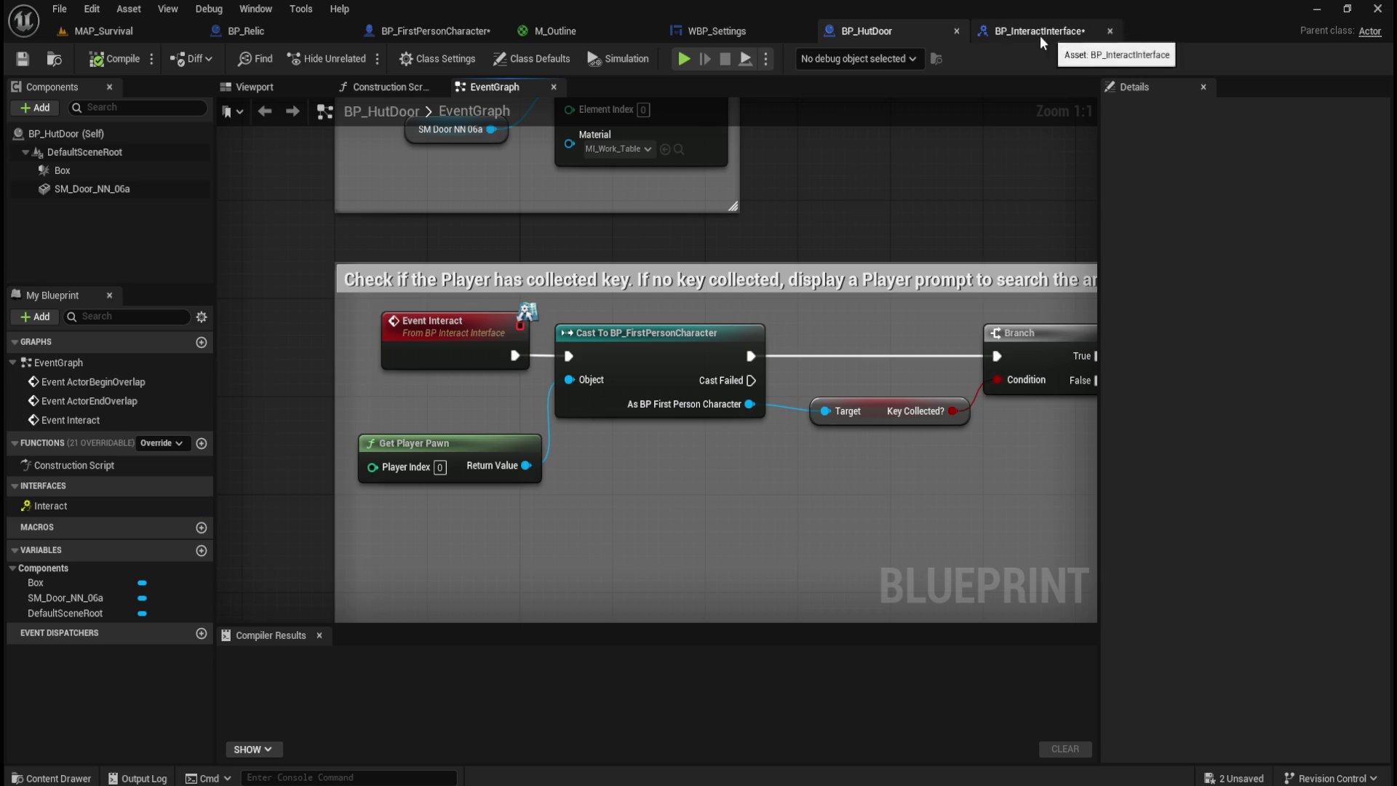
{"action": "left_click", "coordinate": [463, 29]}
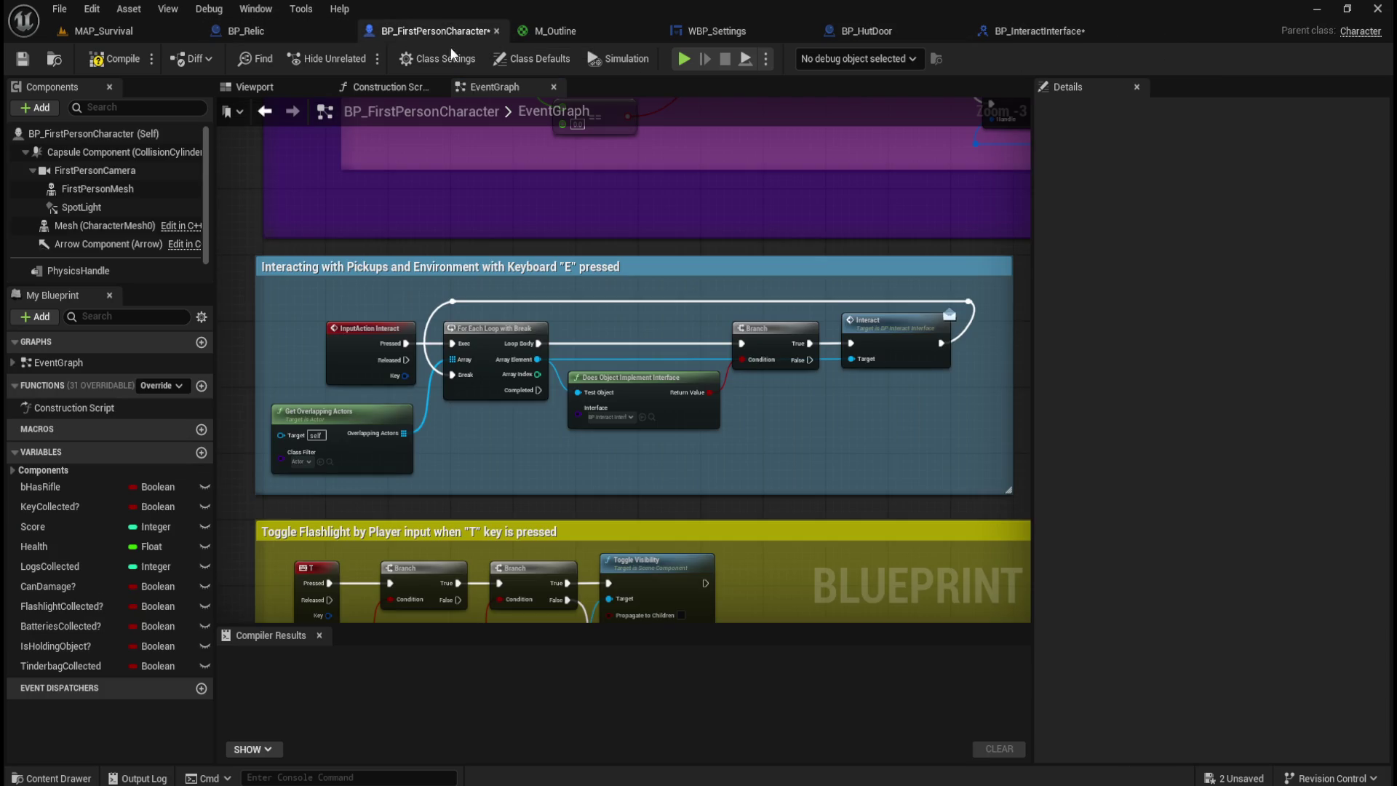
- Select and frame the 'Interacting with Pickups' comment block, then return to BP_HutDoor's Event Graph
{"action": "mouse_move", "coordinate": [249, 253]}
{"action": "left_mouse_down"}
{"action": "mouse_move", "coordinate": [971, 495]}
{"action": "mouse_move", "coordinate": [1011, 492]}
{"action": "mouse_move", "coordinate": [906, 489]}
{"action": "mouse_move", "coordinate": [921, 510]}
{"action": "left_mouse_up"}
{"action": "mouse_move", "coordinate": [861, 463]}
{"action": "left_mouse_down"}
{"action": "mouse_move", "coordinate": [805, 427]}
{"action": "mouse_move", "coordinate": [749, 437]}
{"action": "mouse_move", "coordinate": [771, 425]}
{"action": "left_mouse_up"}
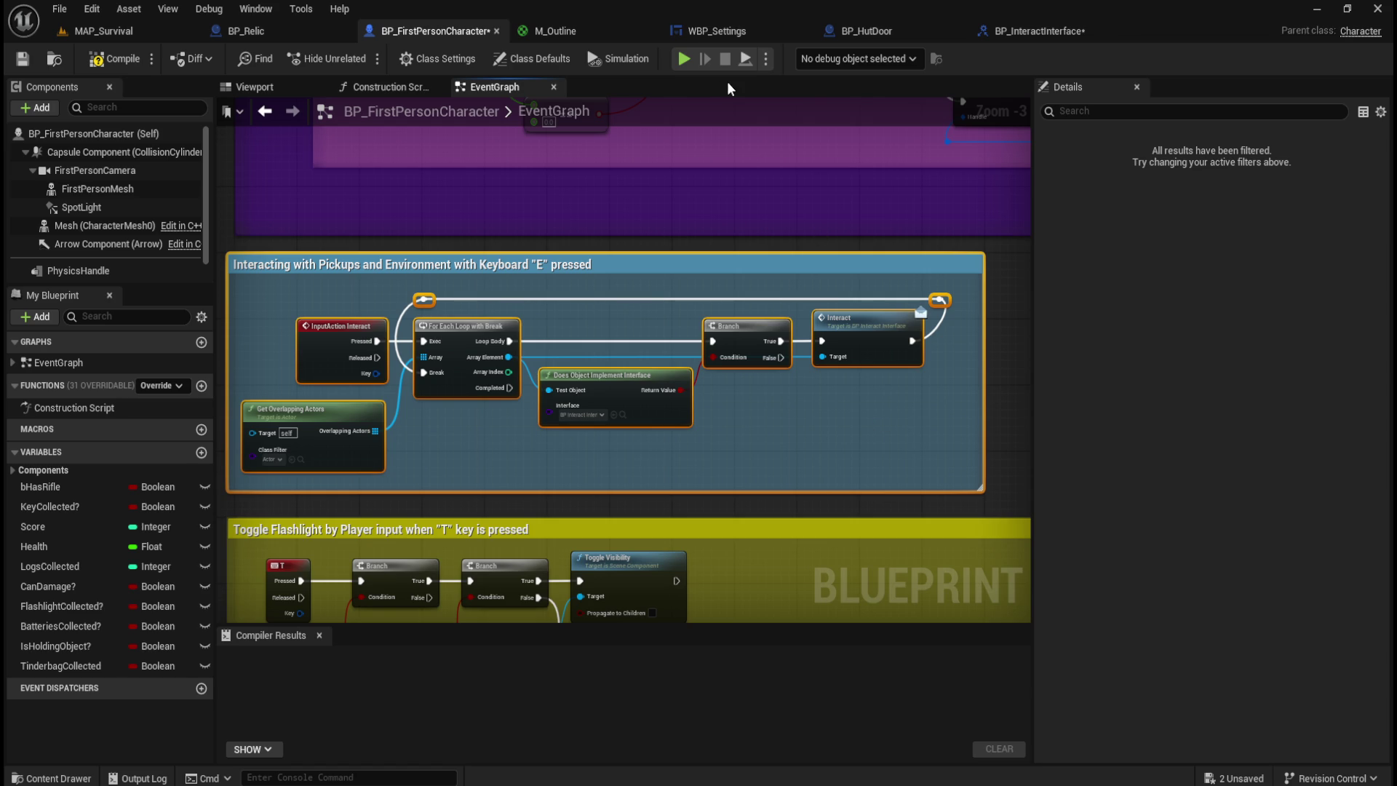
{"action": "left_click", "coordinate": [866, 30]}
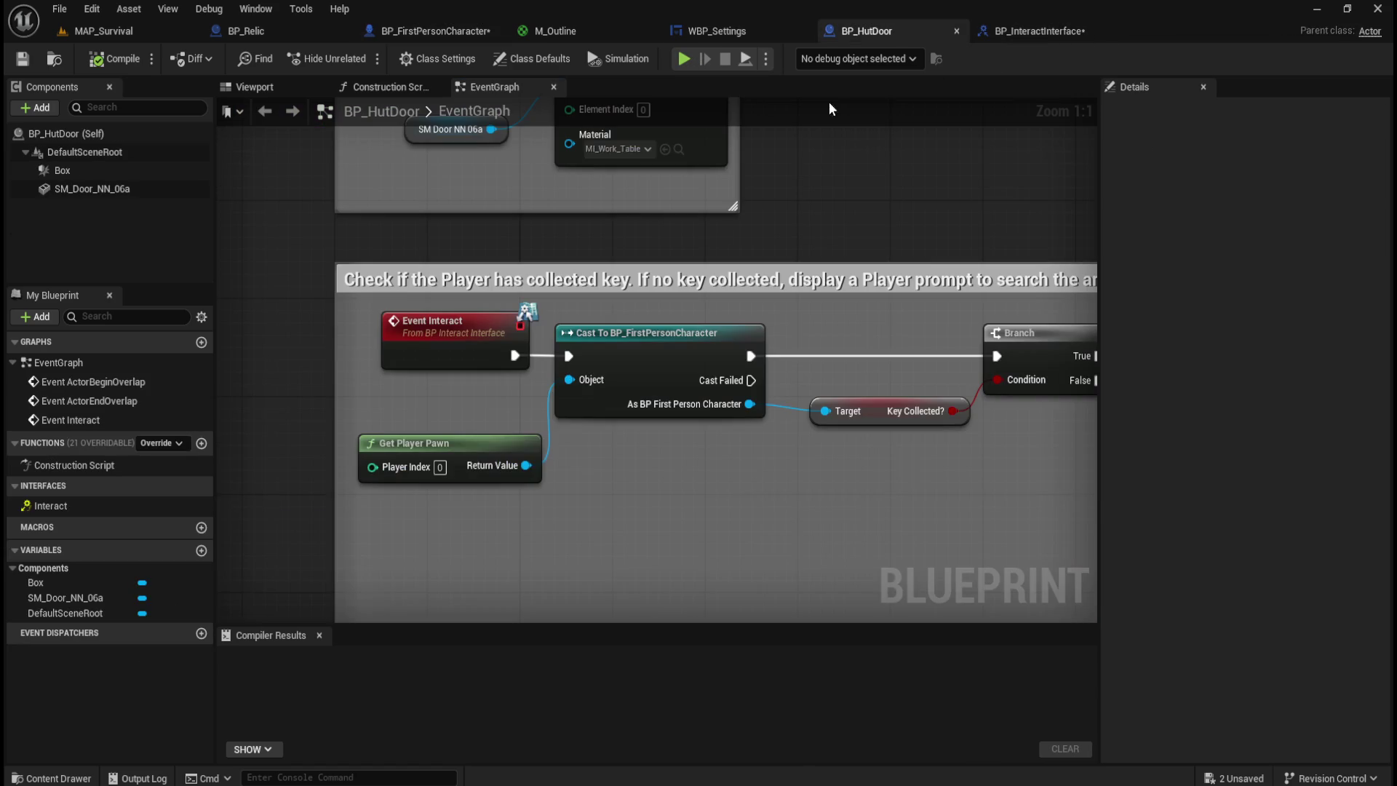
- Zoom out to -2 and pan along Event Interact's chain to the Play and Add to Viewport nodes
{"action": "scroll", "coordinate": [327, 412], "scroll_direction": "down", "scroll_amount": 2}
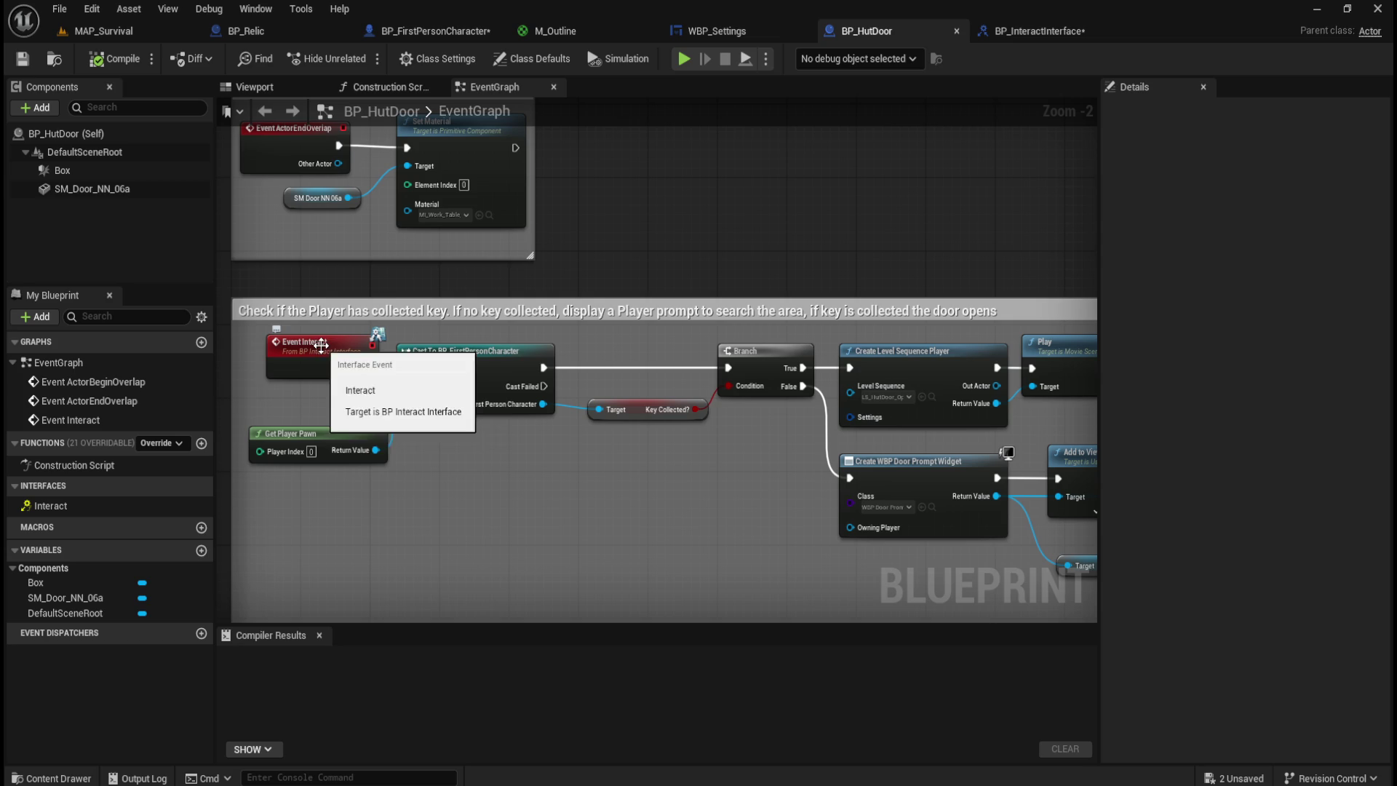
{"action": "mouse_move", "coordinate": [694, 508]}
{"action": "left_mouse_down"}
{"action": "mouse_move", "coordinate": [415, 490]}
{"action": "mouse_move", "coordinate": [224, 415]}
{"action": "mouse_move", "coordinate": [218, 379]}
{"action": "mouse_move", "coordinate": [710, 444]}
{"action": "mouse_move", "coordinate": [855, 409]}
{"action": "left_mouse_up"}
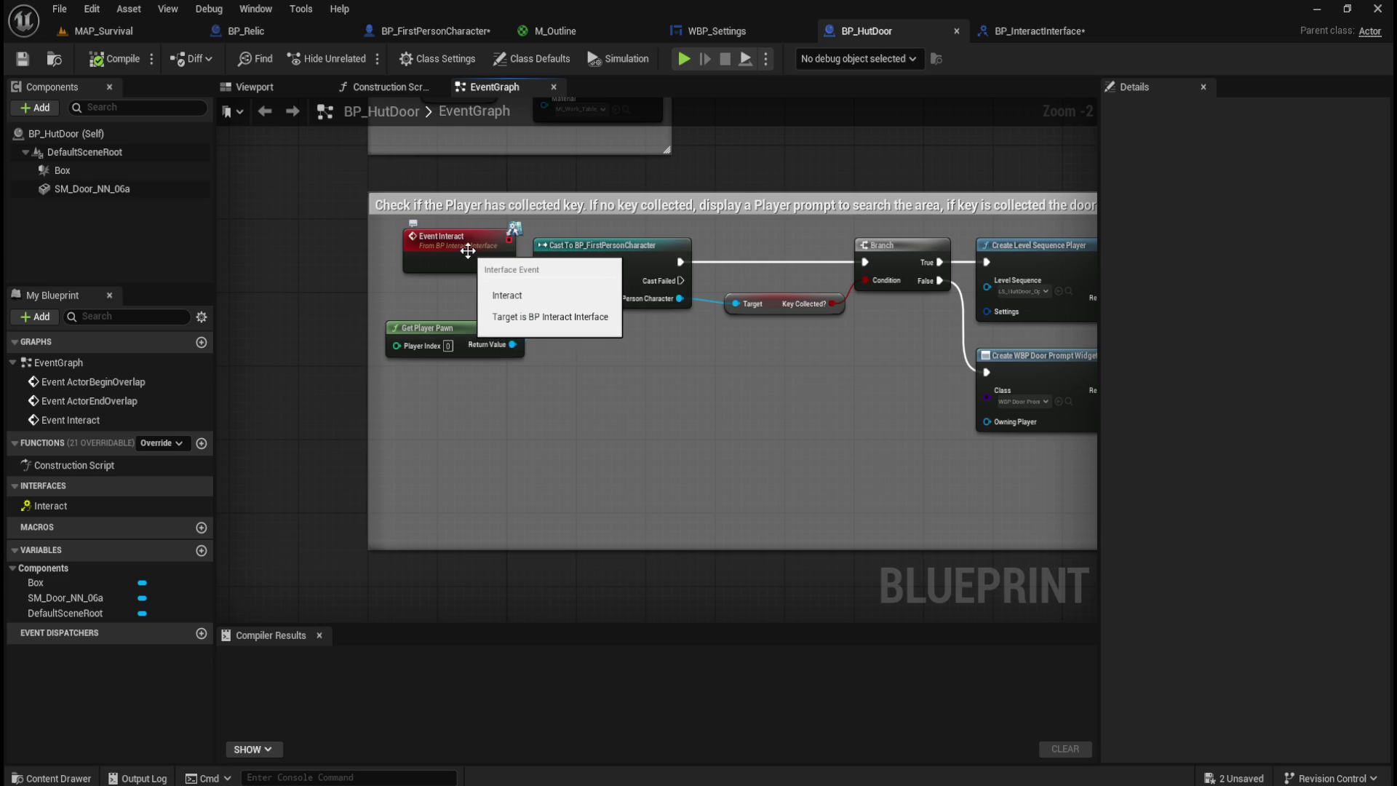
{"action": "left_click_drag", "start_coordinate": [753, 422], "coordinate": [585, 464]}
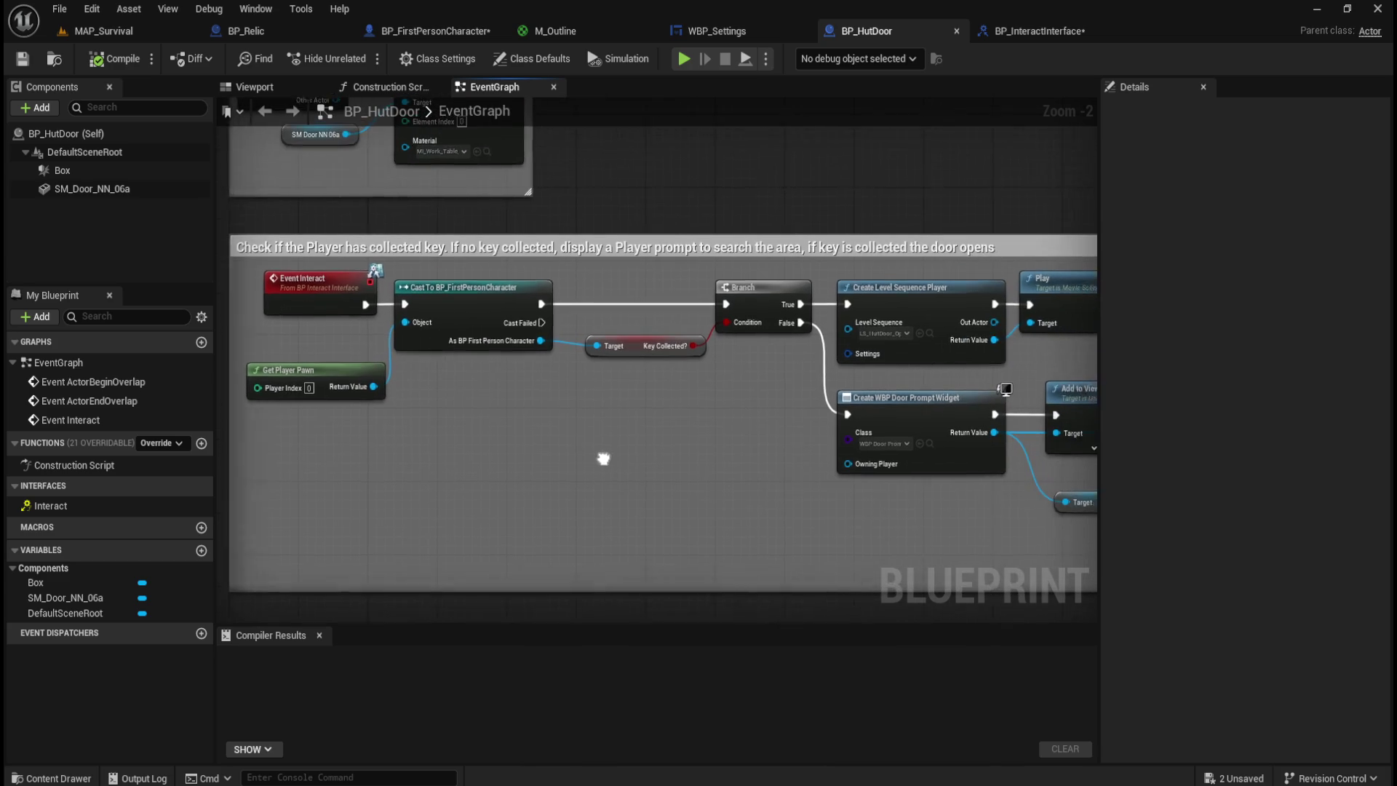